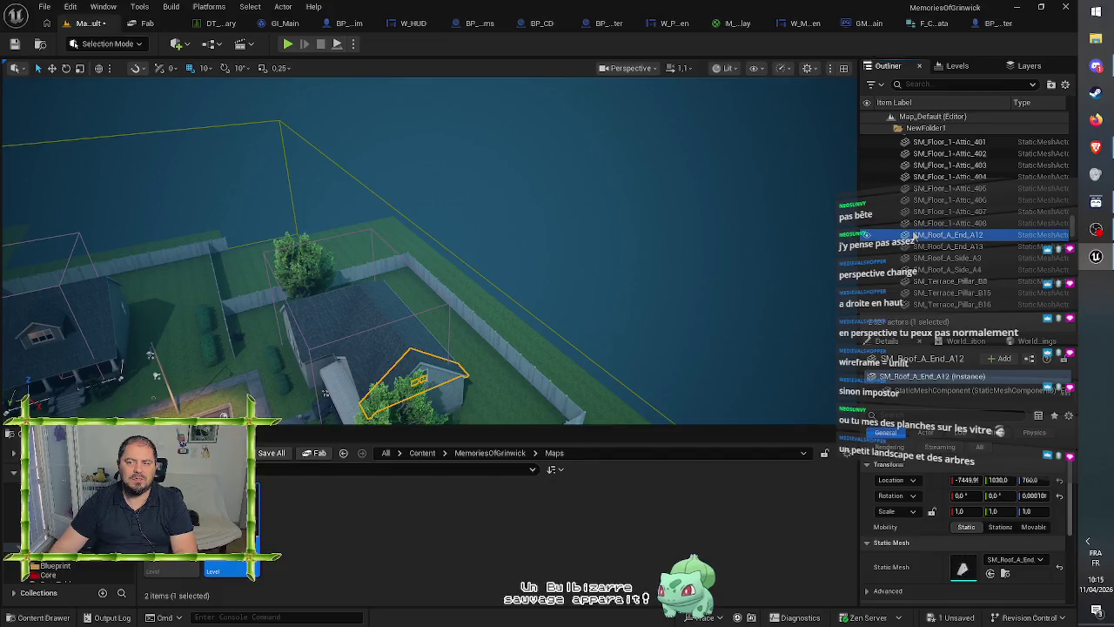
- Select the first lot's house actors (NewFolder1 group) in the Outliner and delete them
click(906, 240)
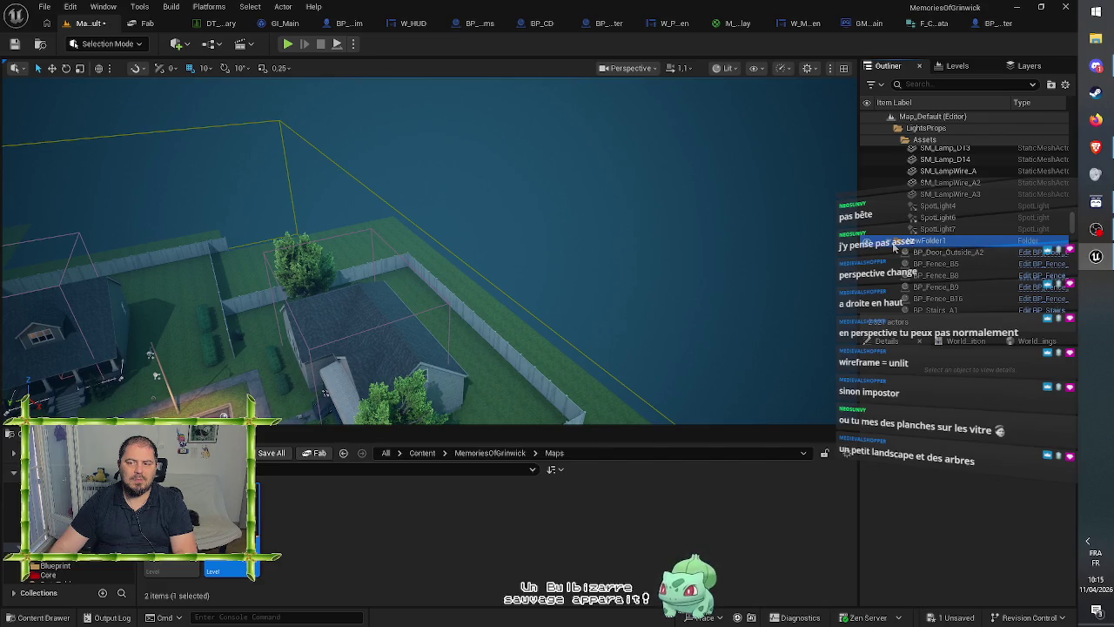
scroll(923, 227, down, 3)
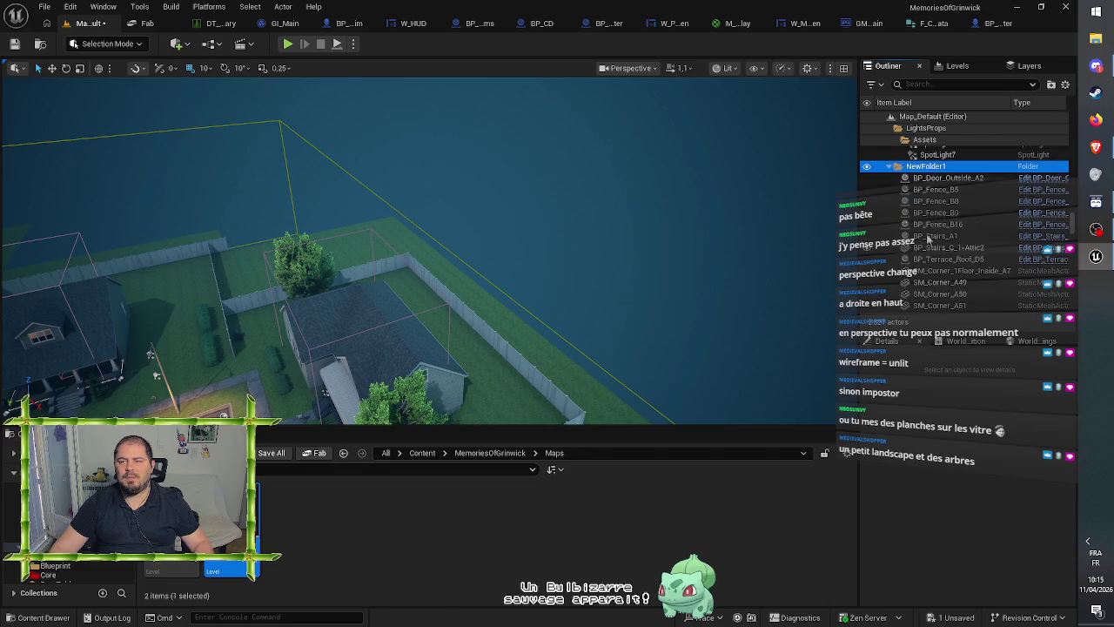
click(942, 178)
scroll(942, 209, down, 10)
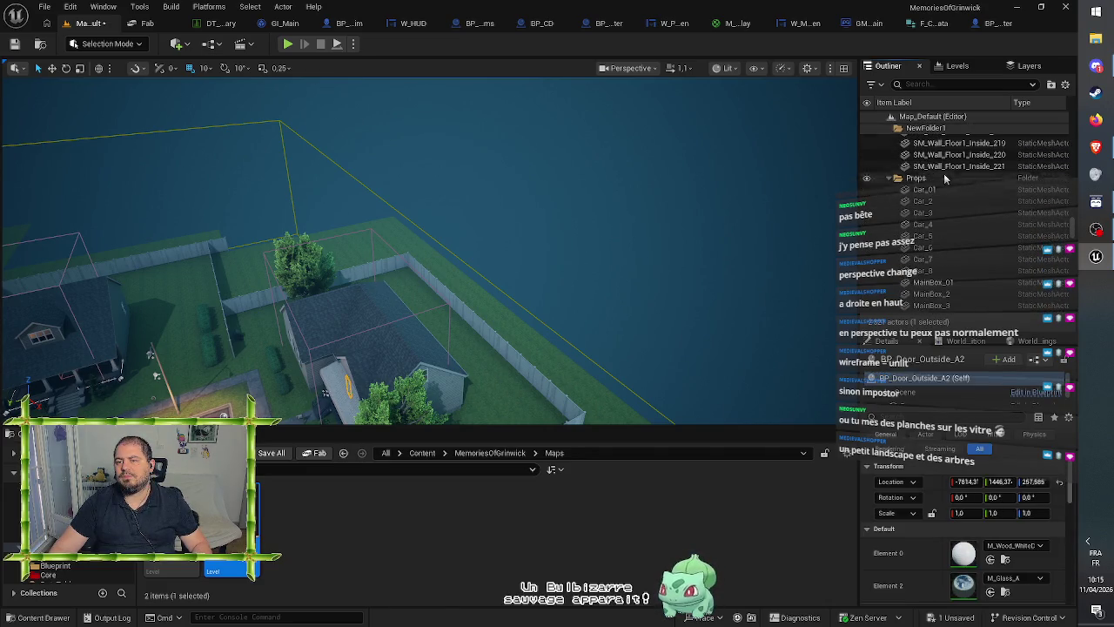
shift+click(888, 166)
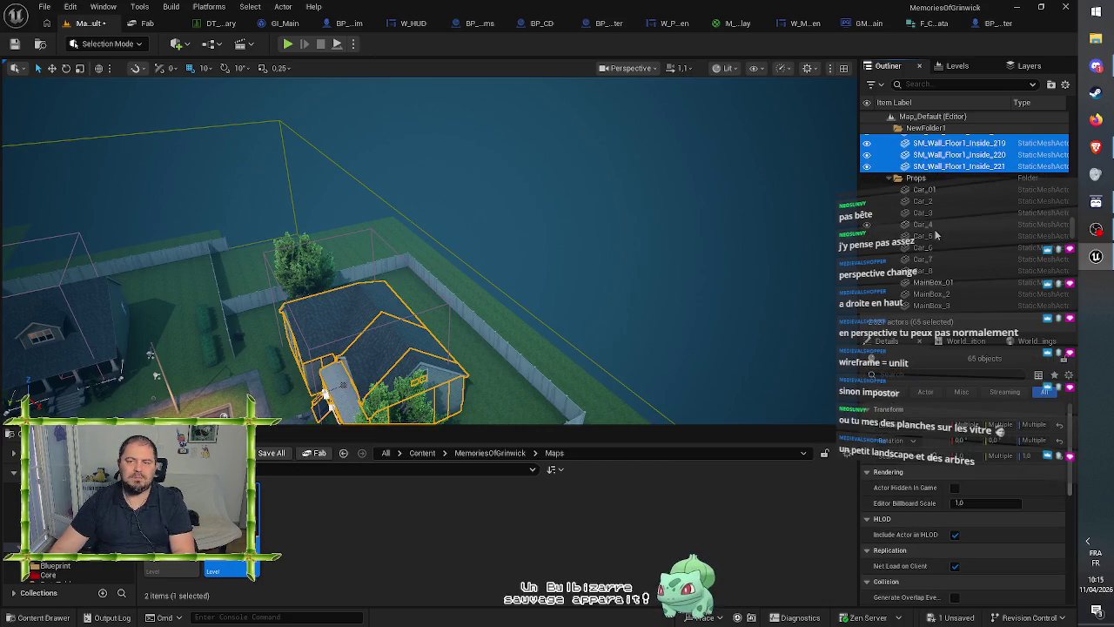
click(699, 249)
mouse_move(699, 249)
mouse_down()
mouse_move(712, 322)
mouse_move(612, 268)
mouse_up()
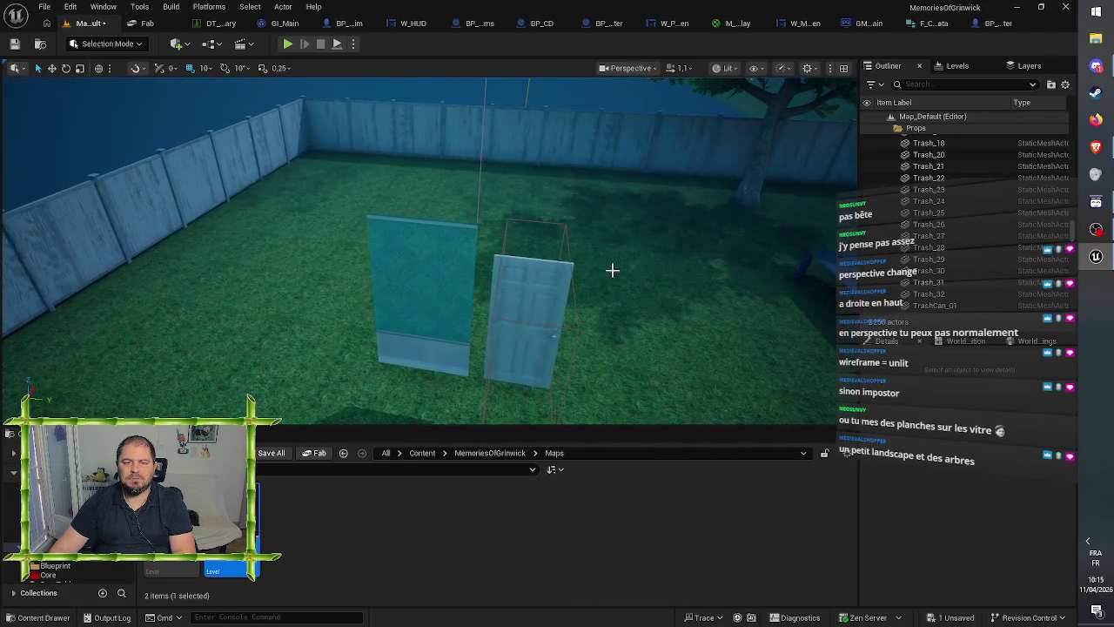
- Delete the leftover wall panel, door and bench slab from the backyard
click(464, 283)
key(Delete)
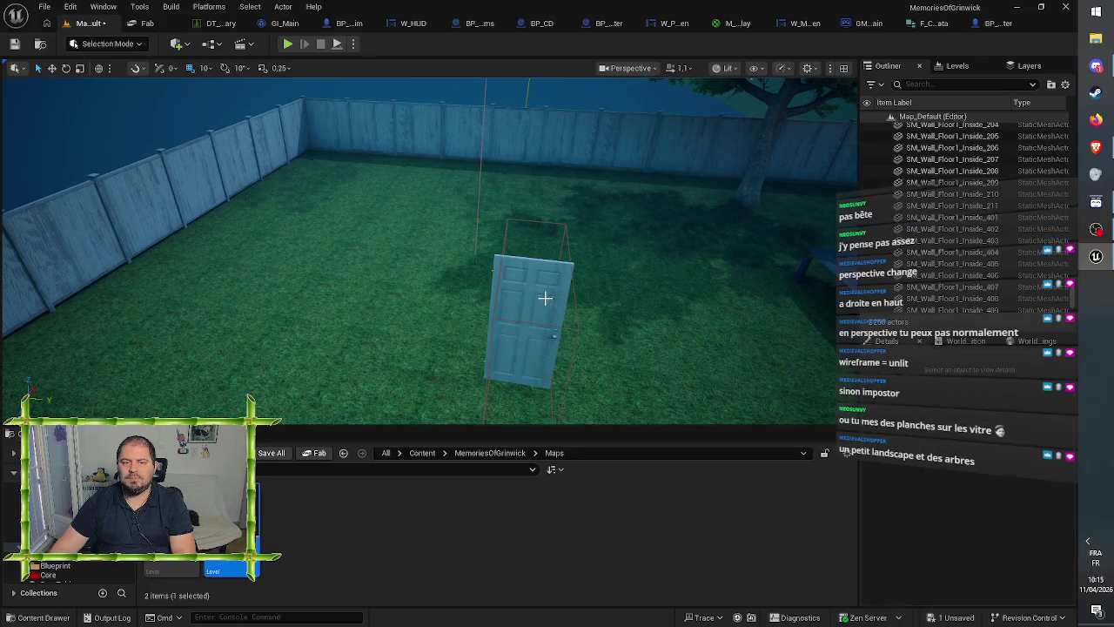
click(545, 296)
key(Delete)
mouse_move(545, 296)
mouse_down()
mouse_move(505, 278)
mouse_move(490, 311)
mouse_up()
click(483, 314)
key(Delete)
- Rise to a wide aerial view and head toward the large house
mouse_move(433, 261)
mouse_down()
mouse_move(400, 296)
mouse_move(348, 321)
mouse_up()
drag(434, 331, 434, 331)
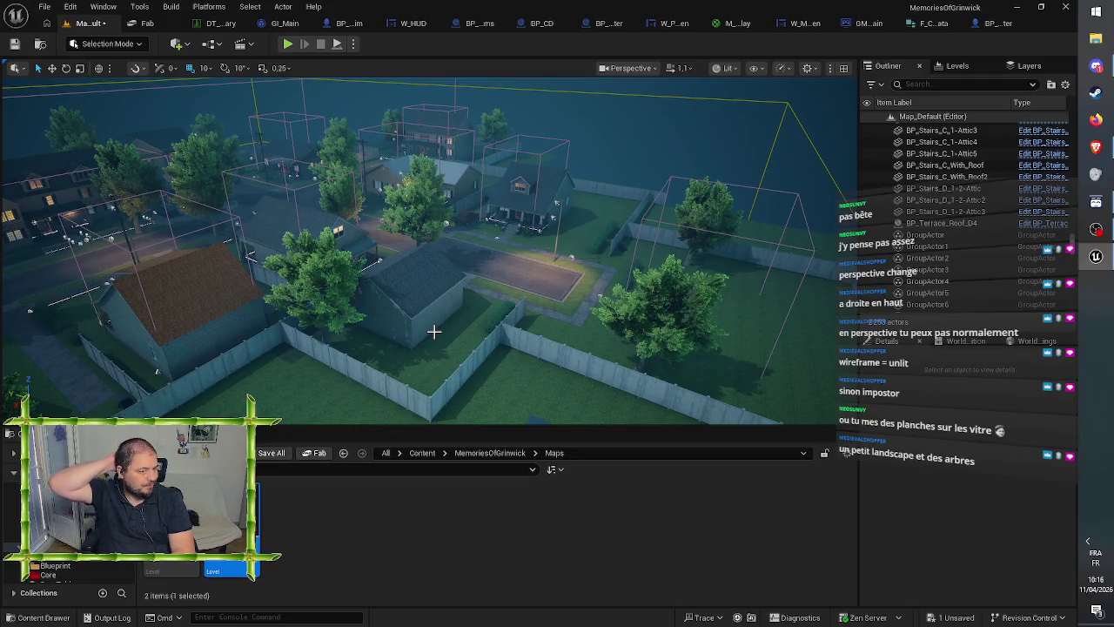
drag(434, 331, 434, 332)
drag(361, 303, 361, 303)
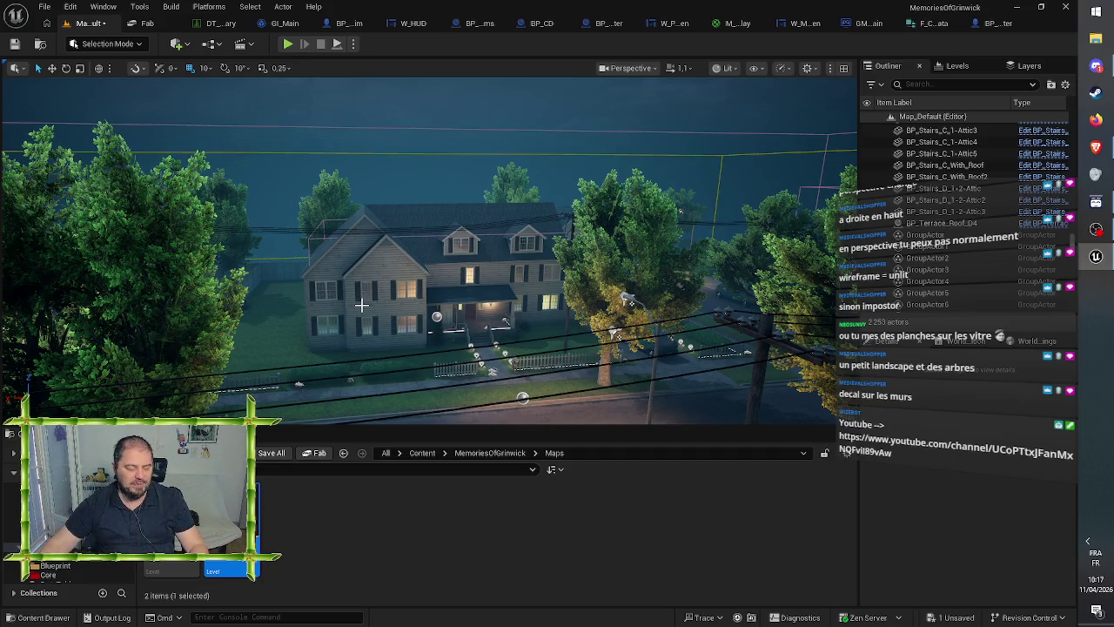
mouse_move(553, 235)
mouse_down()
mouse_move(427, 240)
mouse_move(339, 265)
mouse_move(418, 264)
mouse_move(348, 261)
mouse_up()
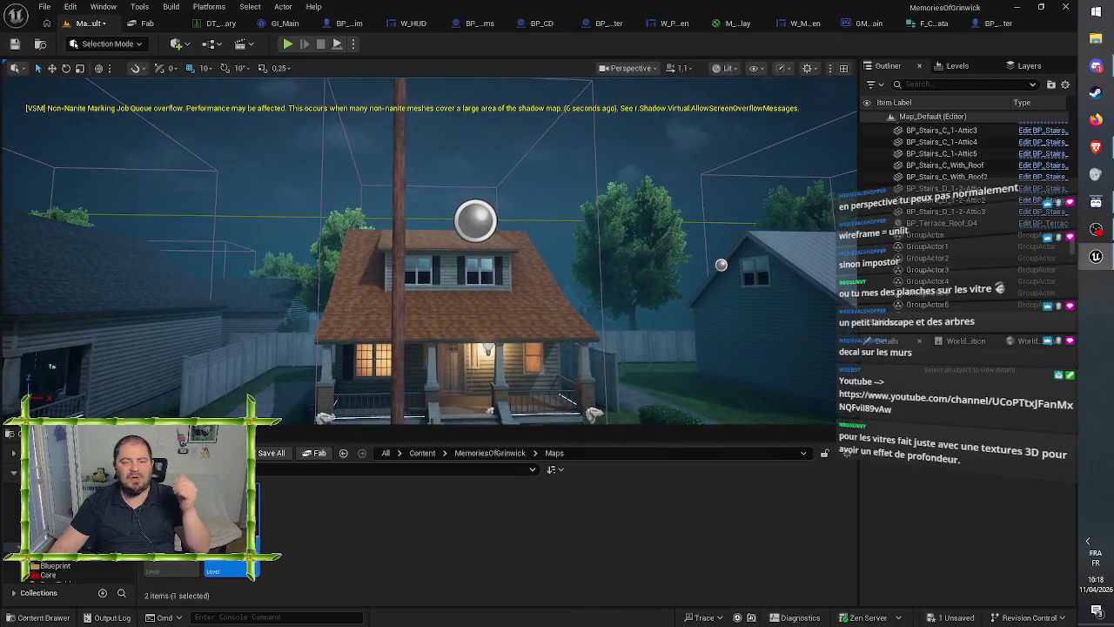
drag(436, 348, 383, 287)
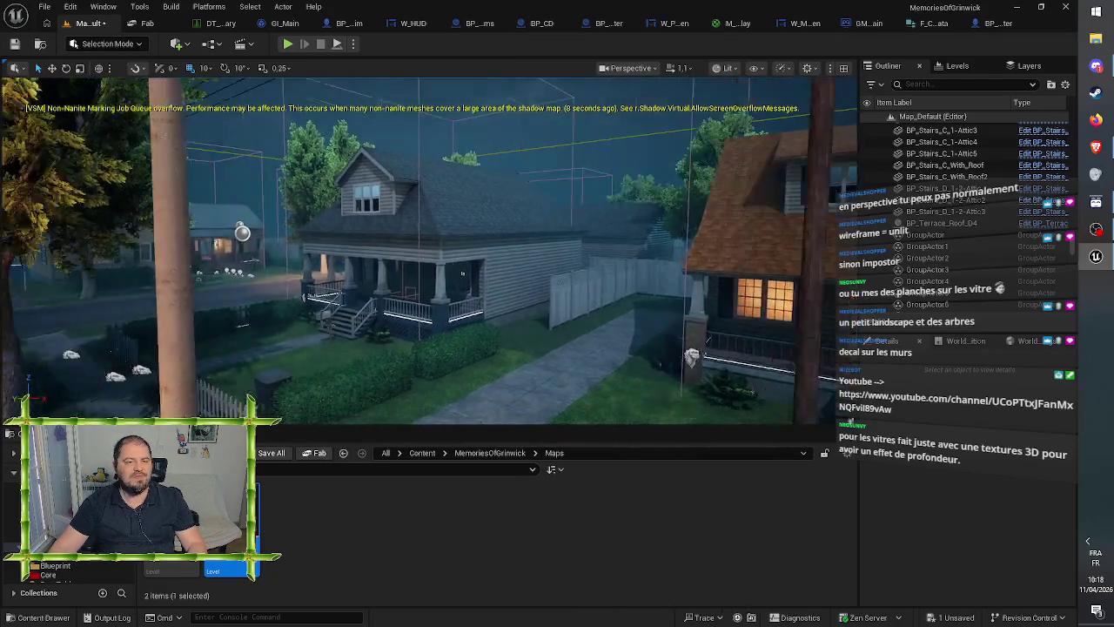
key(w)
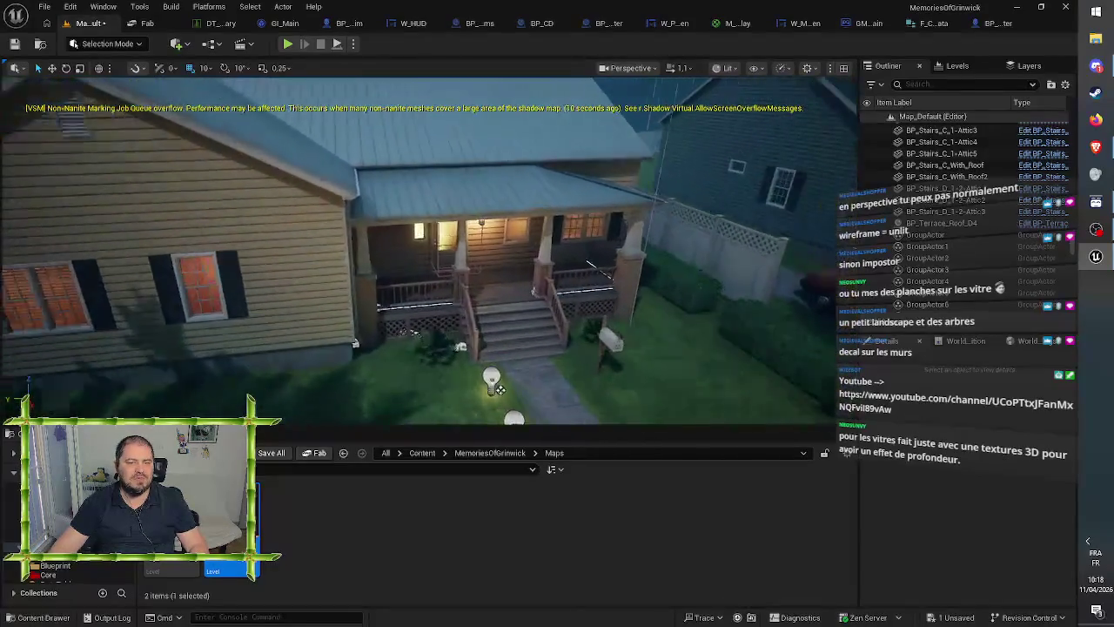
key(w)
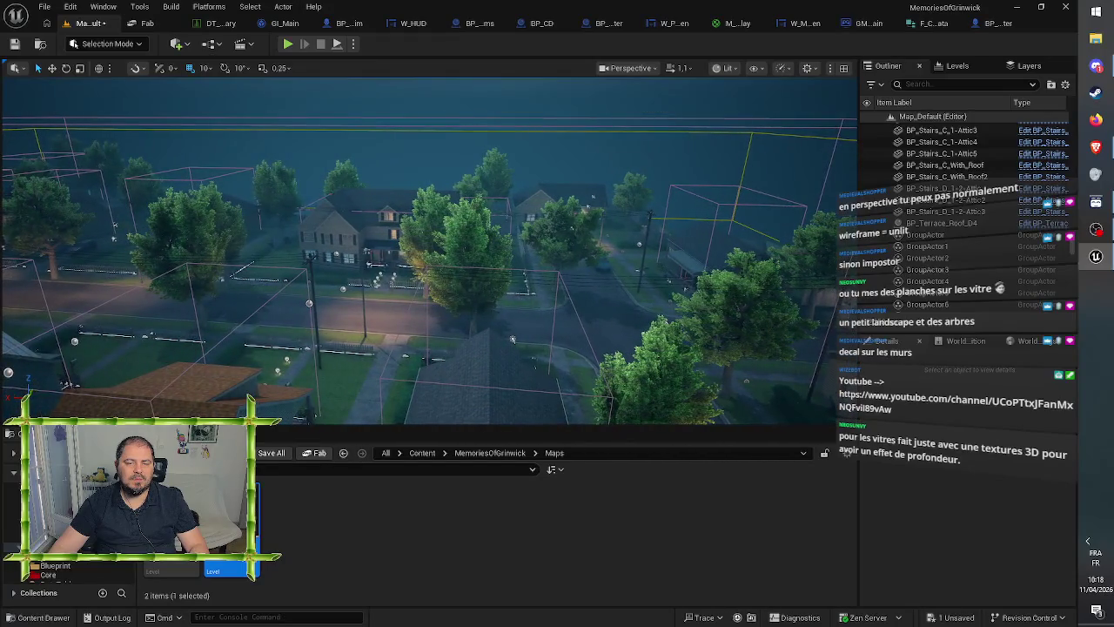
scroll(430, 251, up, 10)
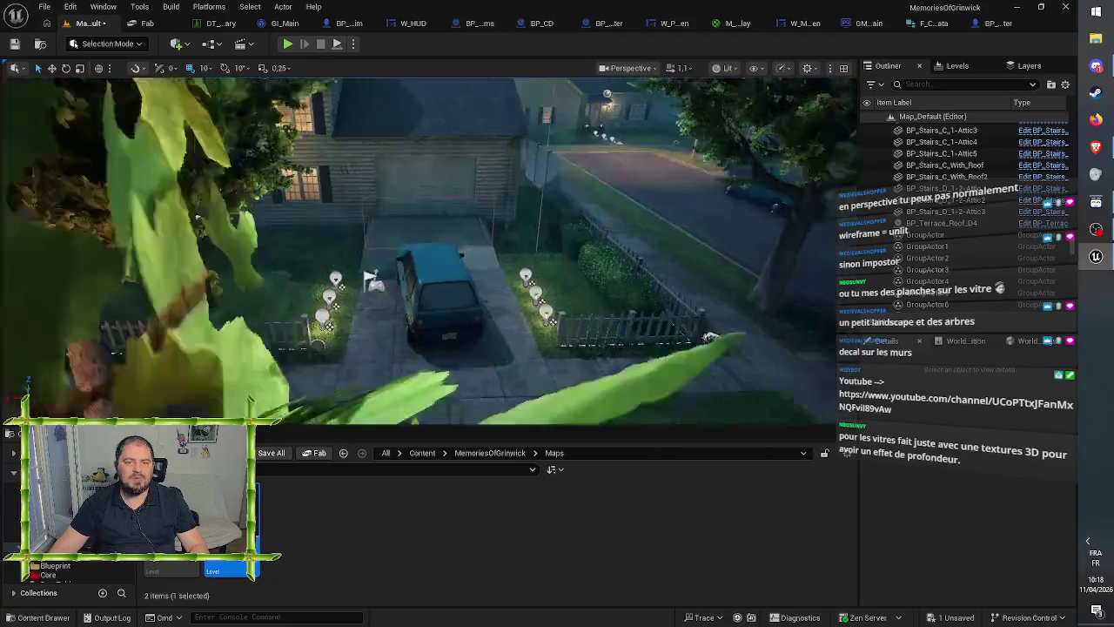
mouse_move(418, 261)
mouse_down()
mouse_move(474, 242)
mouse_move(472, 140)
mouse_move(477, 255)
mouse_up()
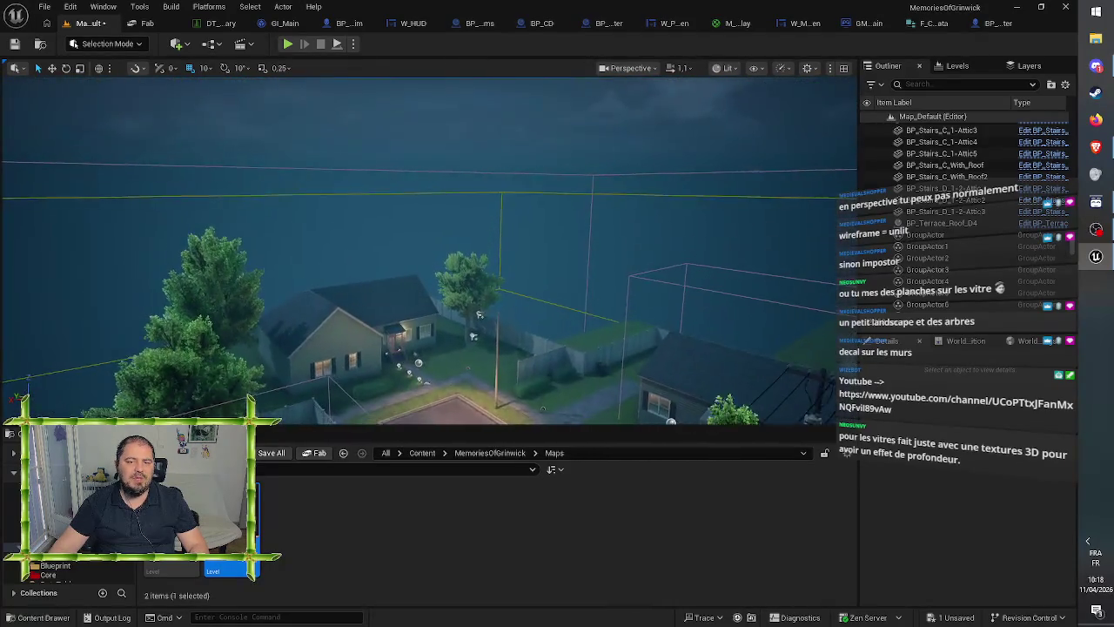
scroll(478, 314, down, 10)
mouse_move(478, 313)
mouse_down()
mouse_move(522, 288)
mouse_move(496, 261)
mouse_up()
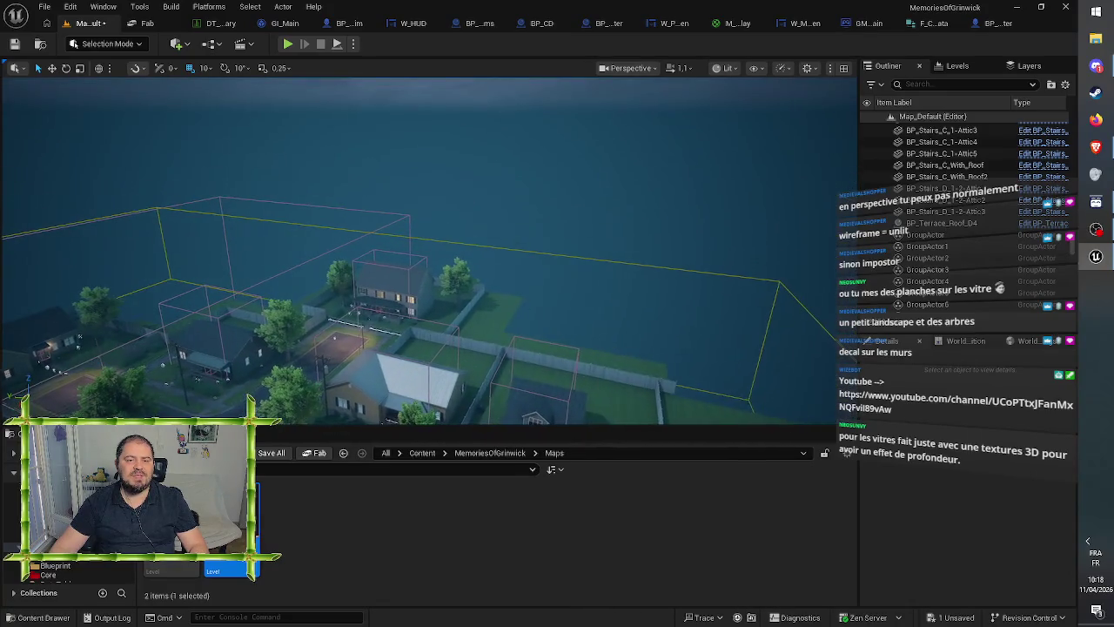
scroll(575, 169, up, 10)
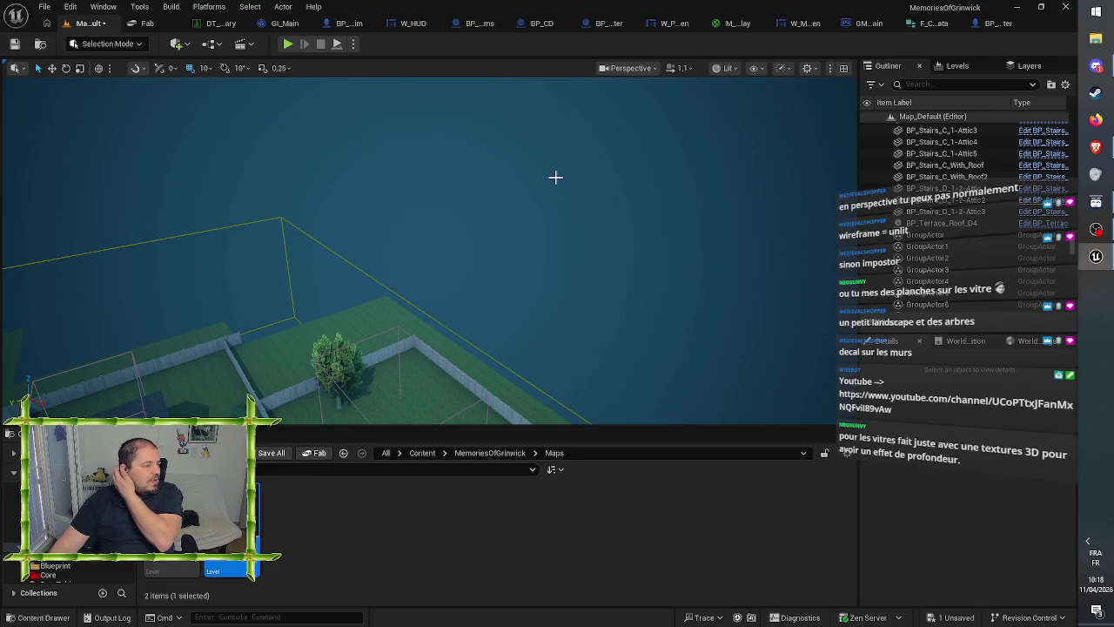
scroll(555, 178, down, 8)
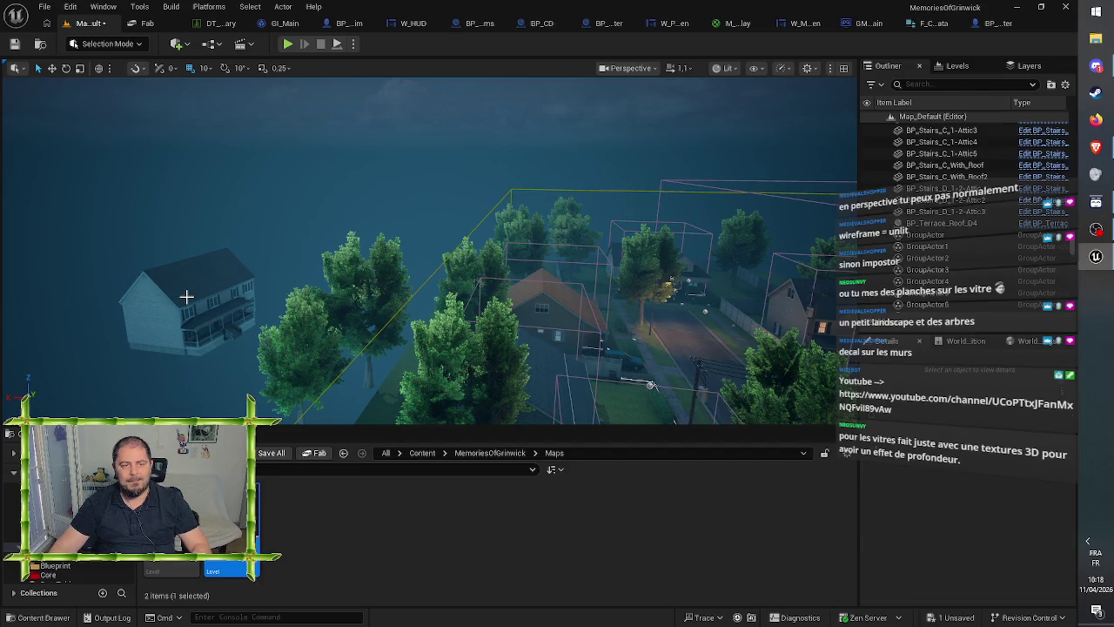
- Delete the lone house at the map edge
click(187, 297)
key(Delete)
scroll(259, 294, up, 5)
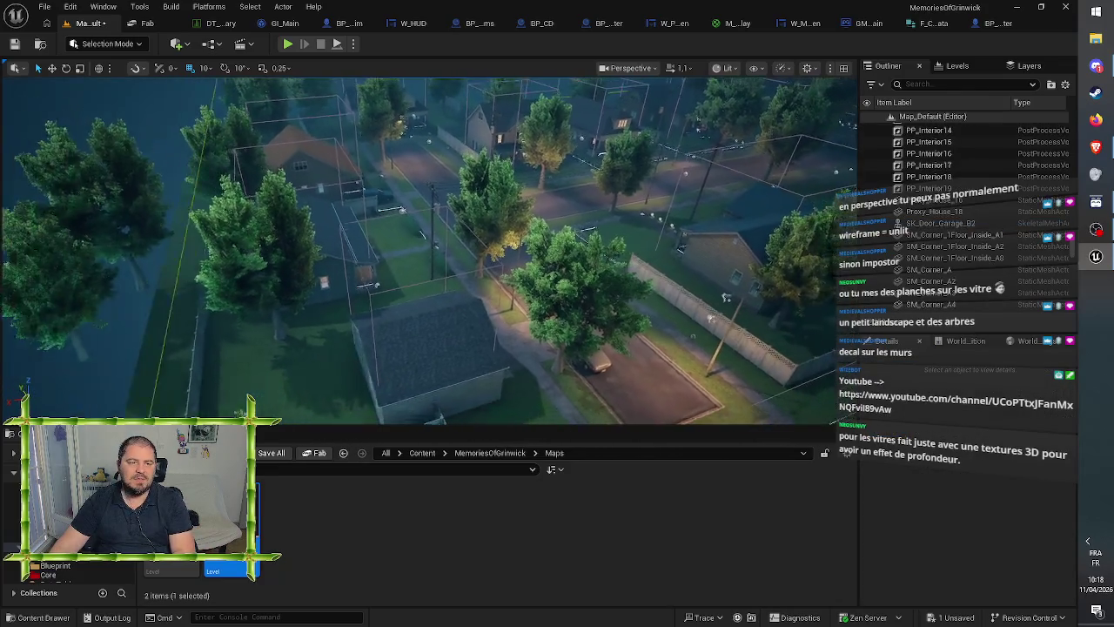
scroll(430, 251, down, 8)
scroll(283, 282, up, 6)
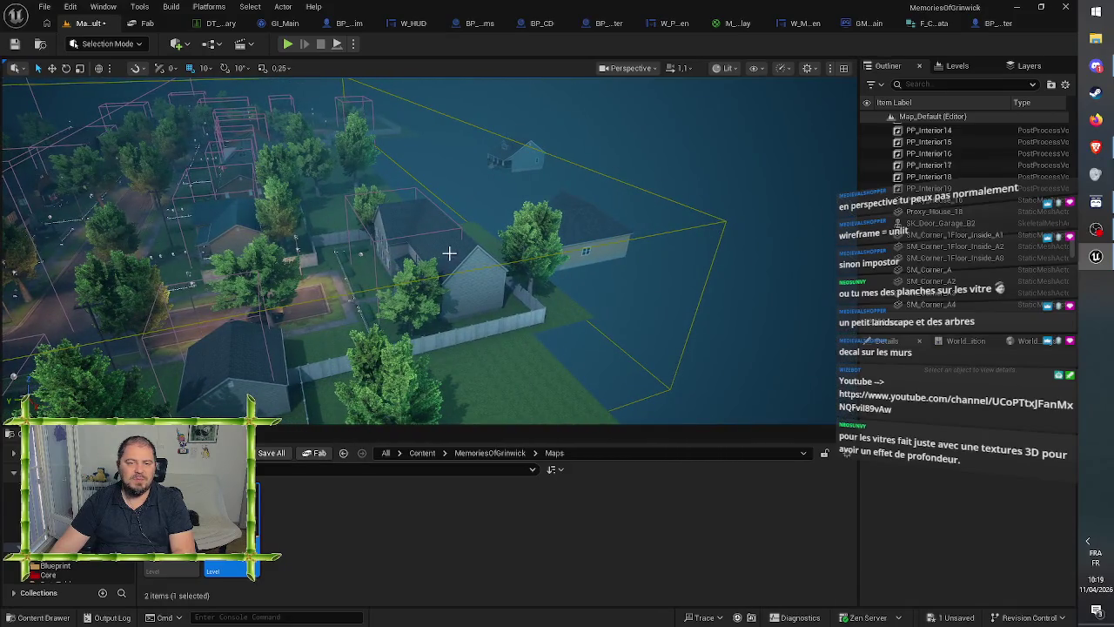
- Shift-select all of House_18's pieces in the Outliner and delete them
click(449, 253)
mouse_move(932, 234)
mouse_down()
mouse_move(952, 233)
mouse_move(933, 237)
mouse_up()
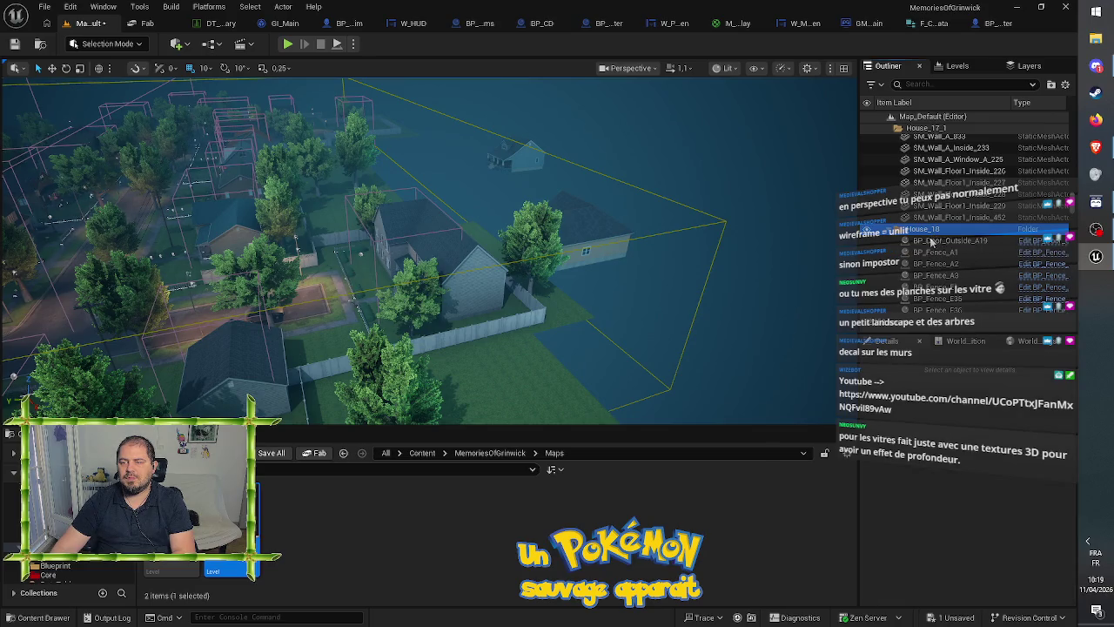
click(935, 236)
scroll(940, 261, down, 3)
scroll(941, 264, down, 10)
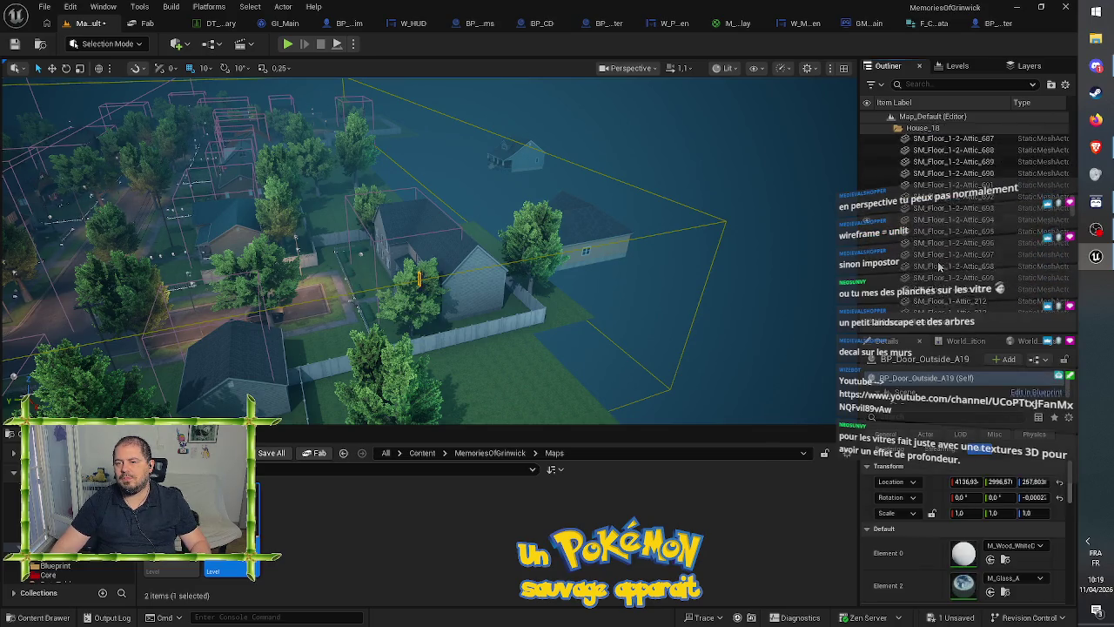
scroll(939, 268, down, 5)
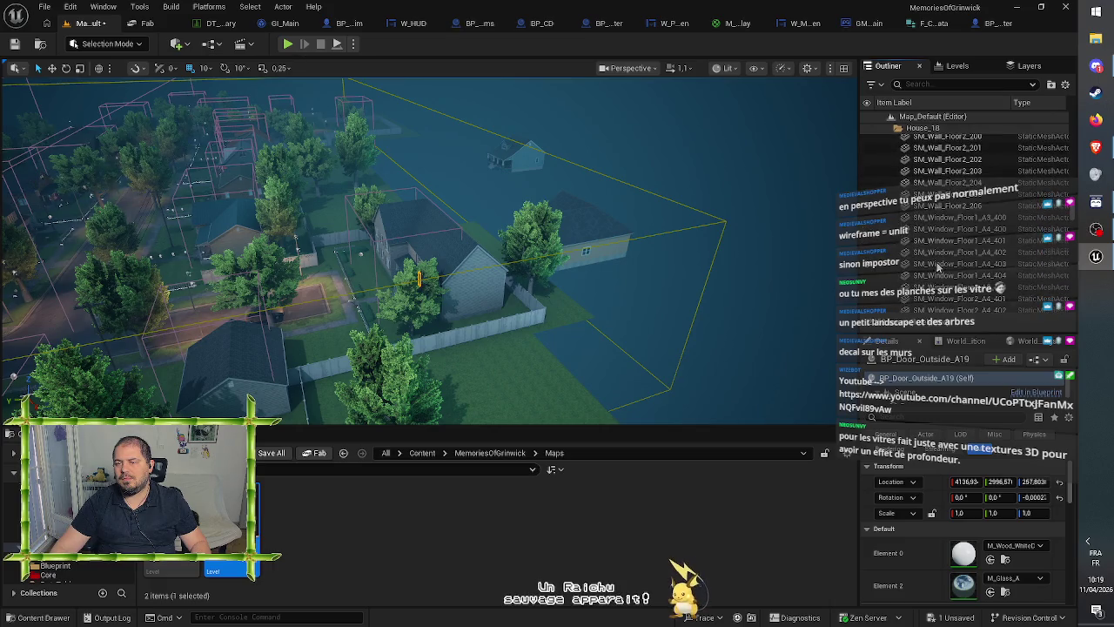
shift+click(939, 264)
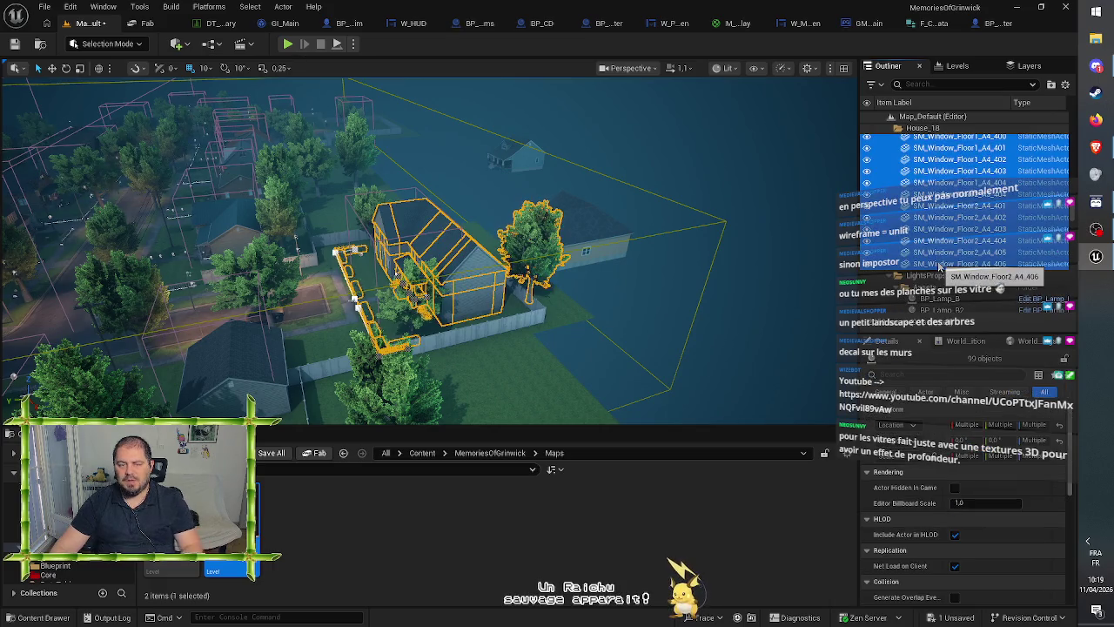
key(Delete)
- Survey the emptied yard, checking PP_Interior9 and the neighbouring house without changing them
scroll(364, 251, up, 5)
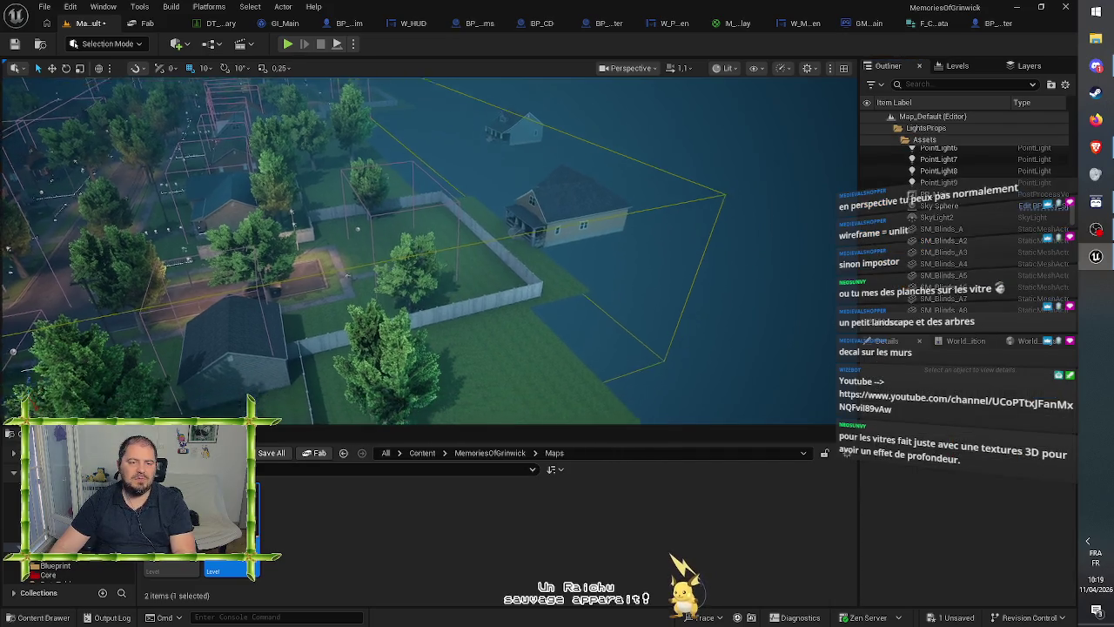
scroll(428, 251, up, 10)
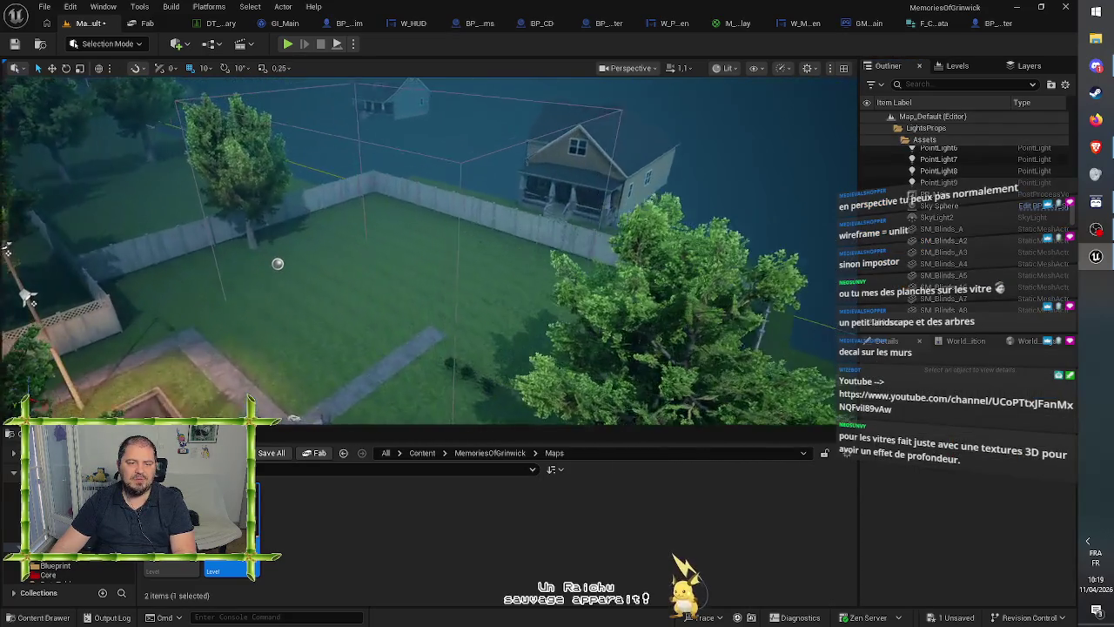
drag(569, 263, 531, 262)
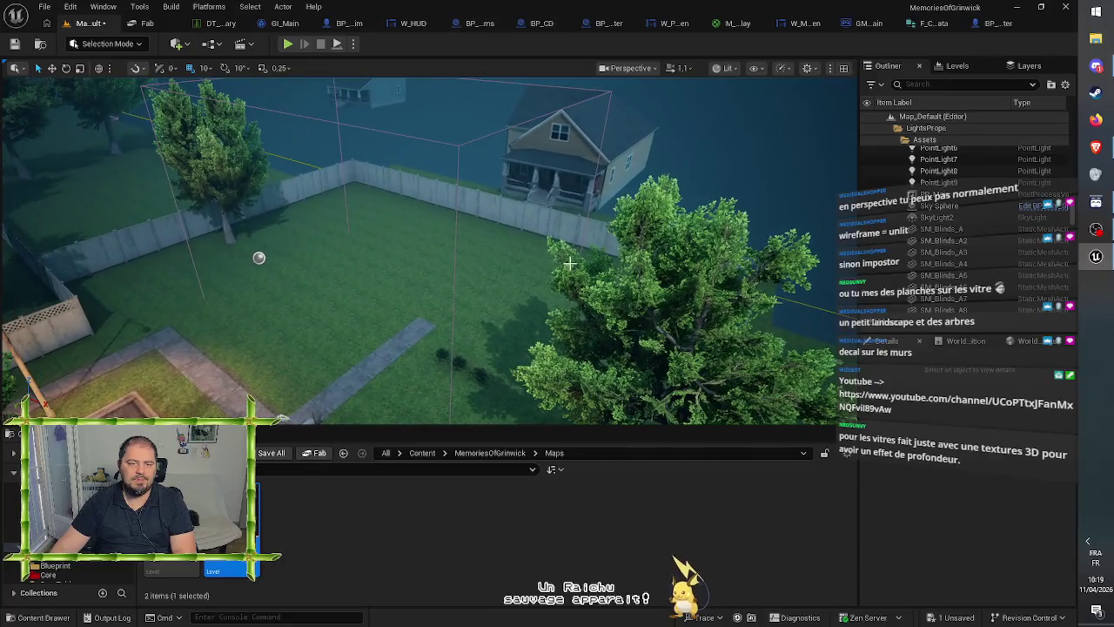
click(458, 159)
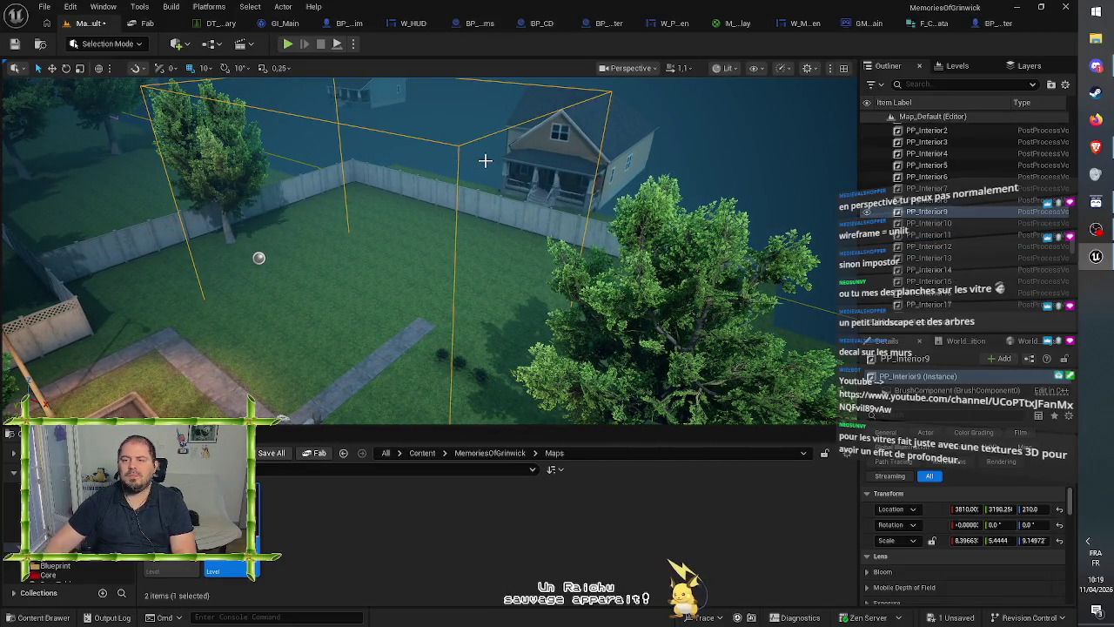
key(Escape)
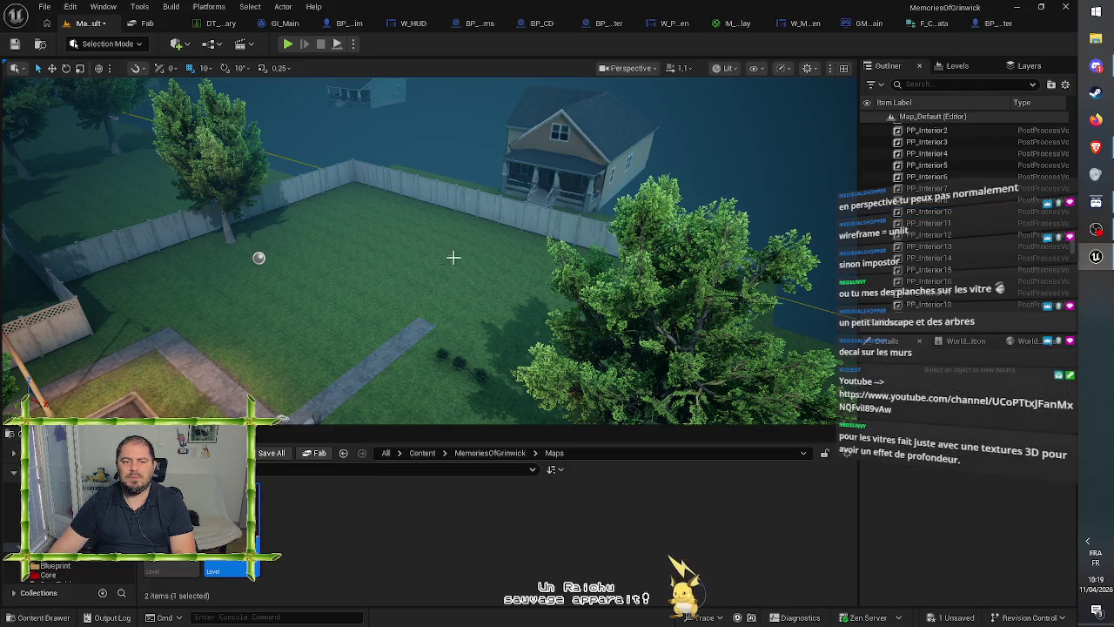
mouse_move(461, 297)
mouse_down()
mouse_move(418, 298)
mouse_move(522, 298)
mouse_move(487, 297)
mouse_move(659, 207)
mouse_move(615, 214)
mouse_up()
click(659, 206)
key(Escape)
click(627, 169)
key(Escape)
mouse_move(627, 169)
mouse_down()
mouse_move(558, 183)
mouse_move(626, 183)
mouse_move(557, 190)
mouse_move(446, 322)
mouse_up()
- Delete fence segment SM_OutsideFence_A_338 and the segment after it
click(450, 320)
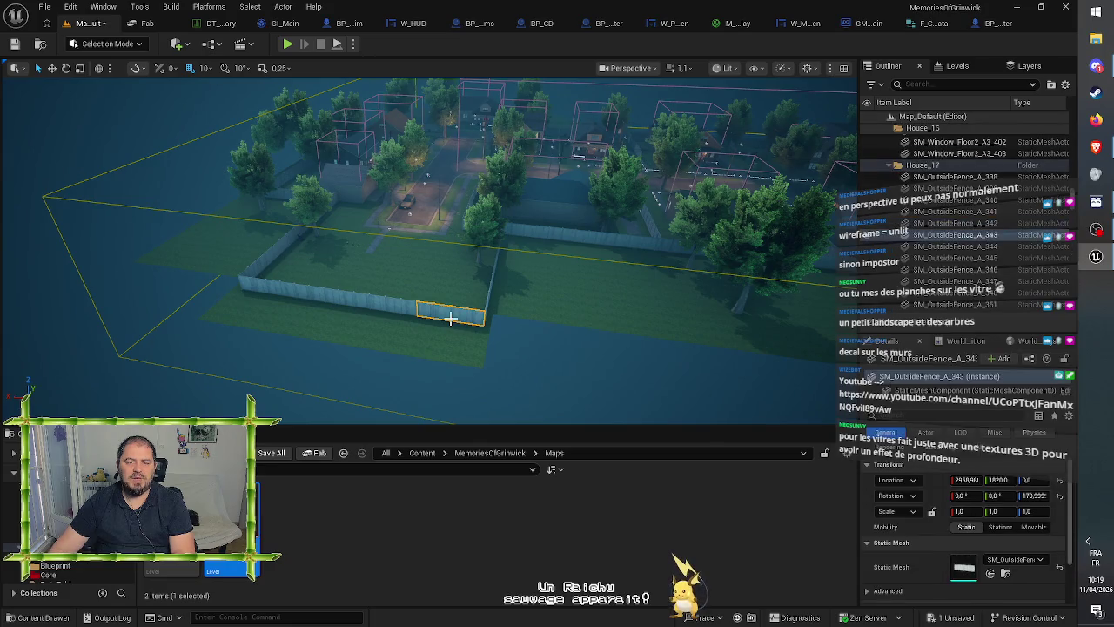
key(Escape)
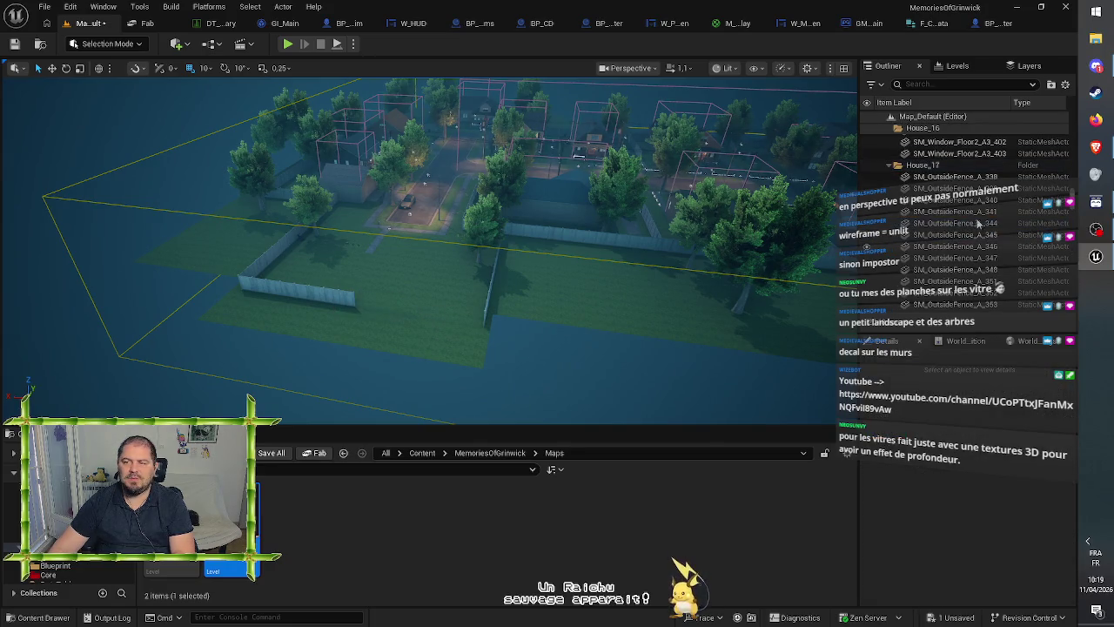
click(967, 177)
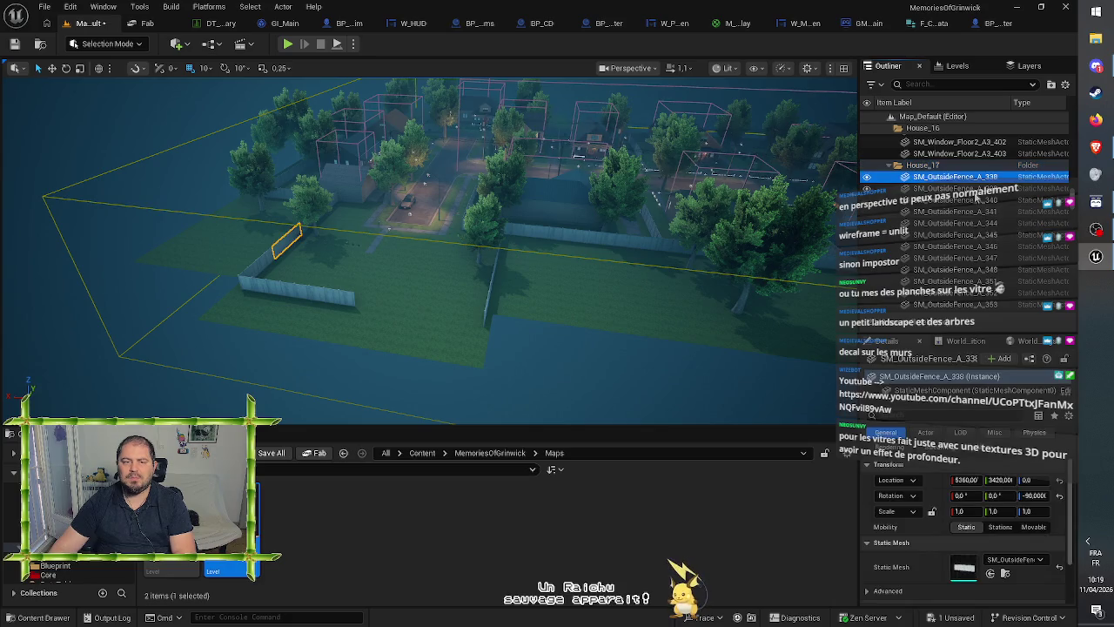
key(Delete)
click(939, 188)
key(Delete)
- Delete fence segments SM_OutsideFence_A_340 through SM_OutsideFence_A_344 and the next piece
click(939, 179)
key(Delete)
click(938, 177)
key(Delete)
click(938, 177)
key(Delete)
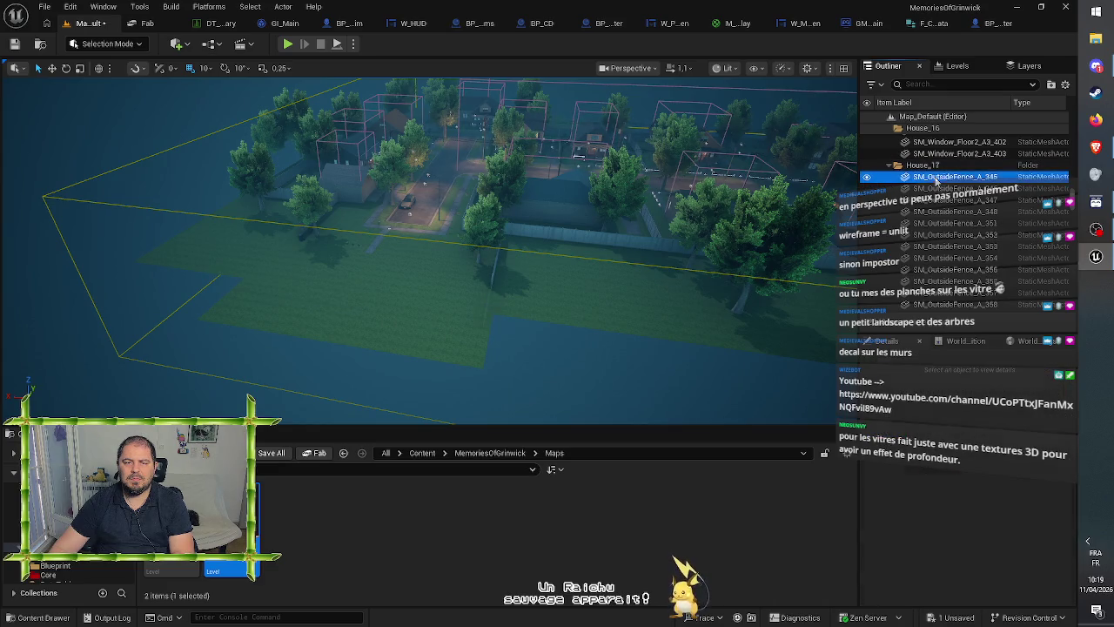
click(938, 177)
key(Delete)
mouse_move(576, 245)
mouse_down()
mouse_move(576, 109)
mouse_move(397, 108)
mouse_move(413, 109)
mouse_up()
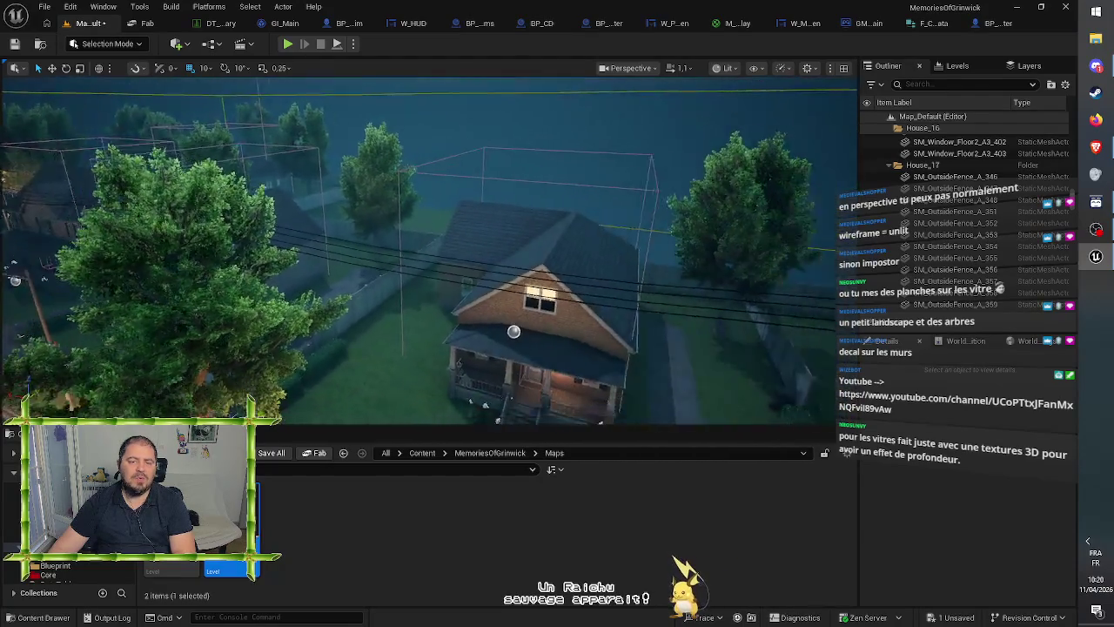
drag(414, 109, 344, 109)
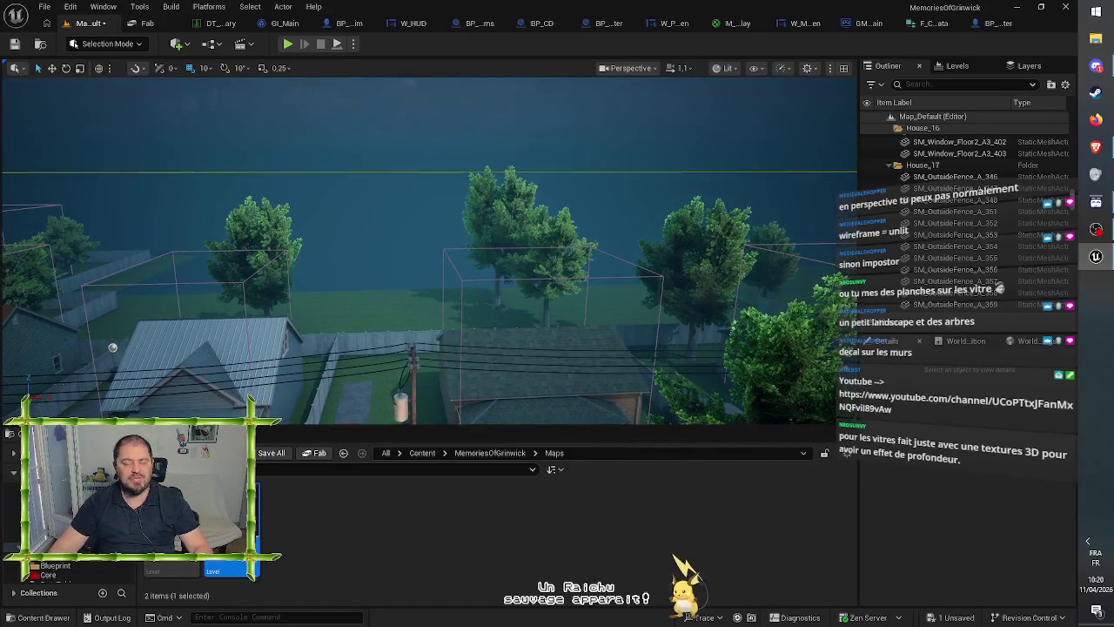
mouse_move(344, 109)
mouse_down()
mouse_move(344, 174)
mouse_move(309, 157)
mouse_move(359, 121)
mouse_up()
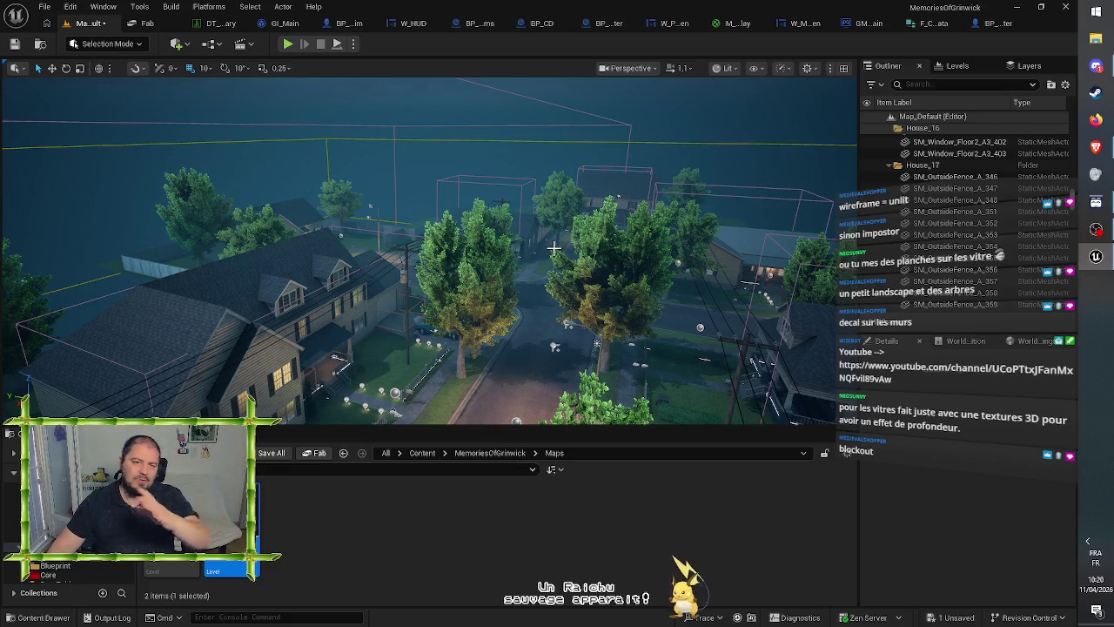
- Fly across the neighbourhood toward the house beside the dirt court
key(w)
key(w)
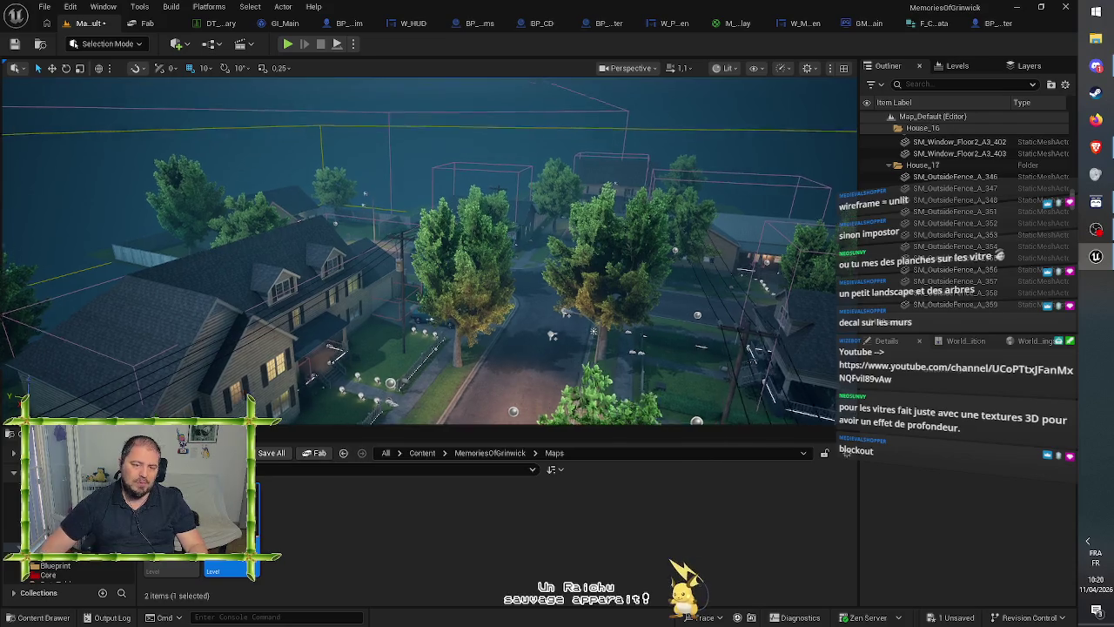
key(w)
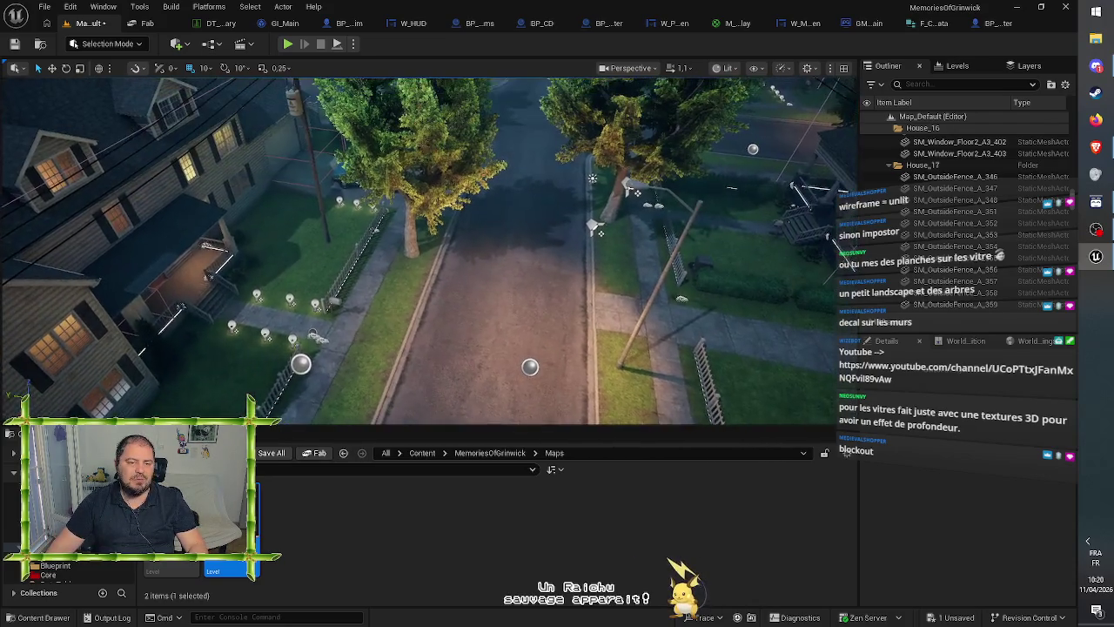
key(w)
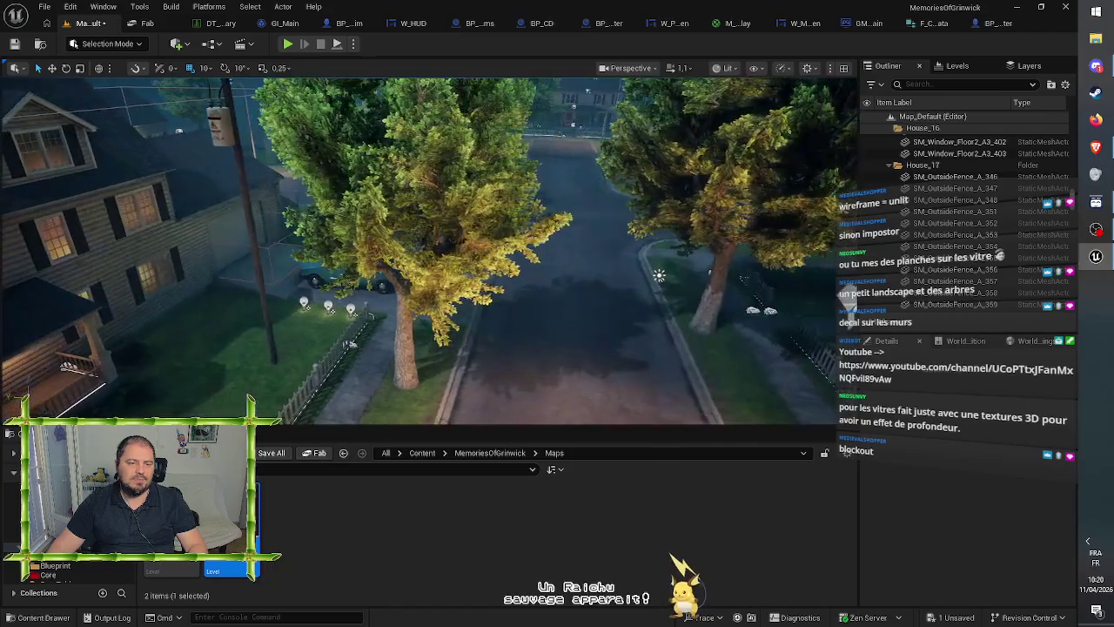
key(w)
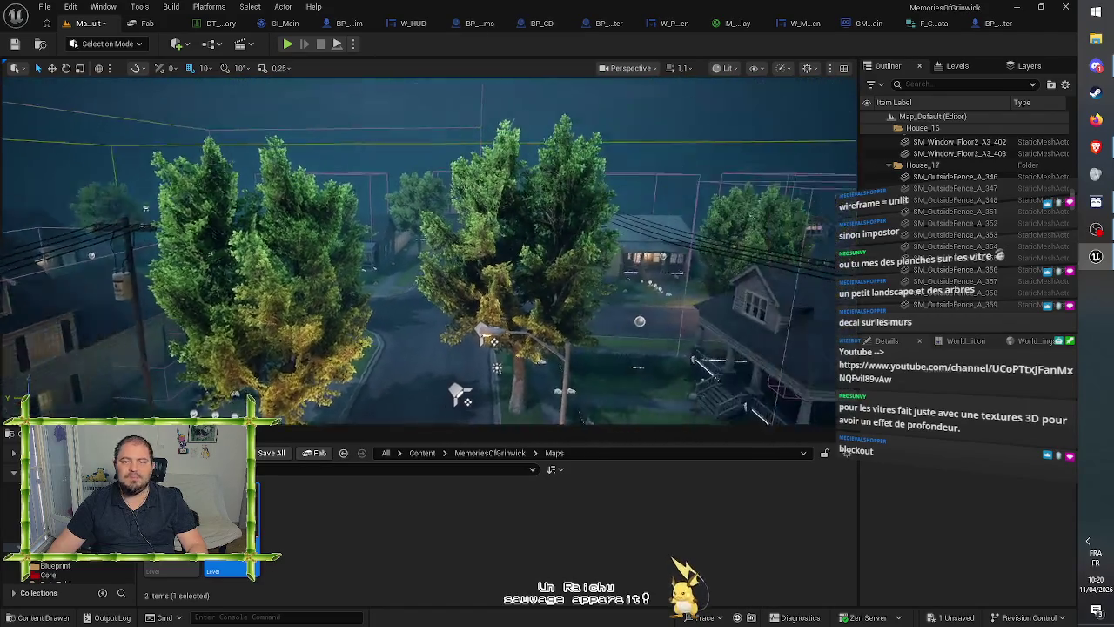
key(w)
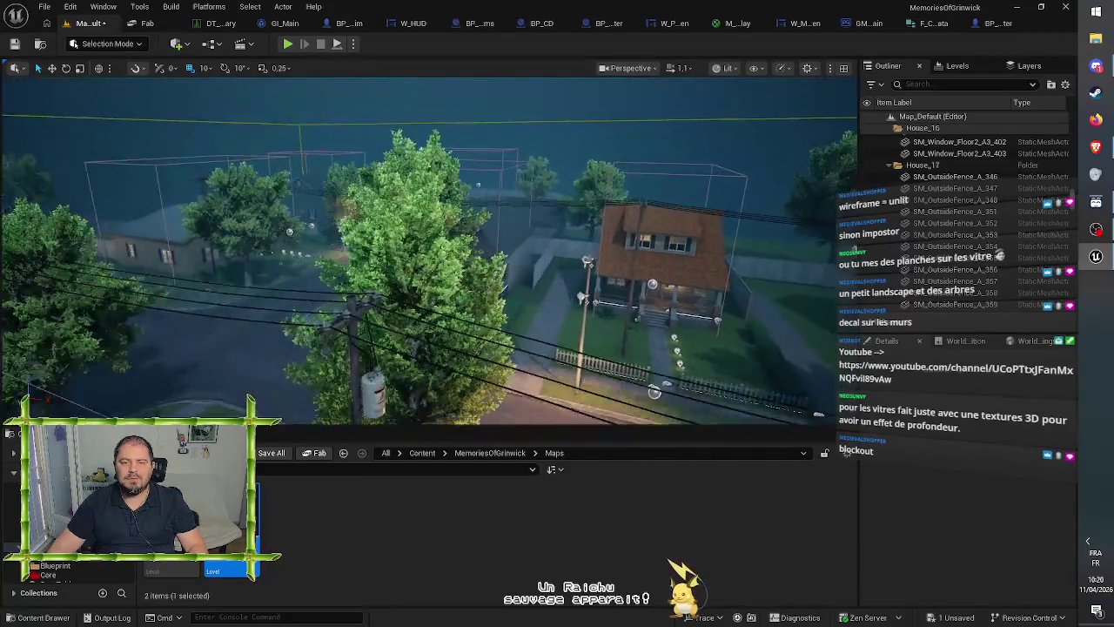
key(w)
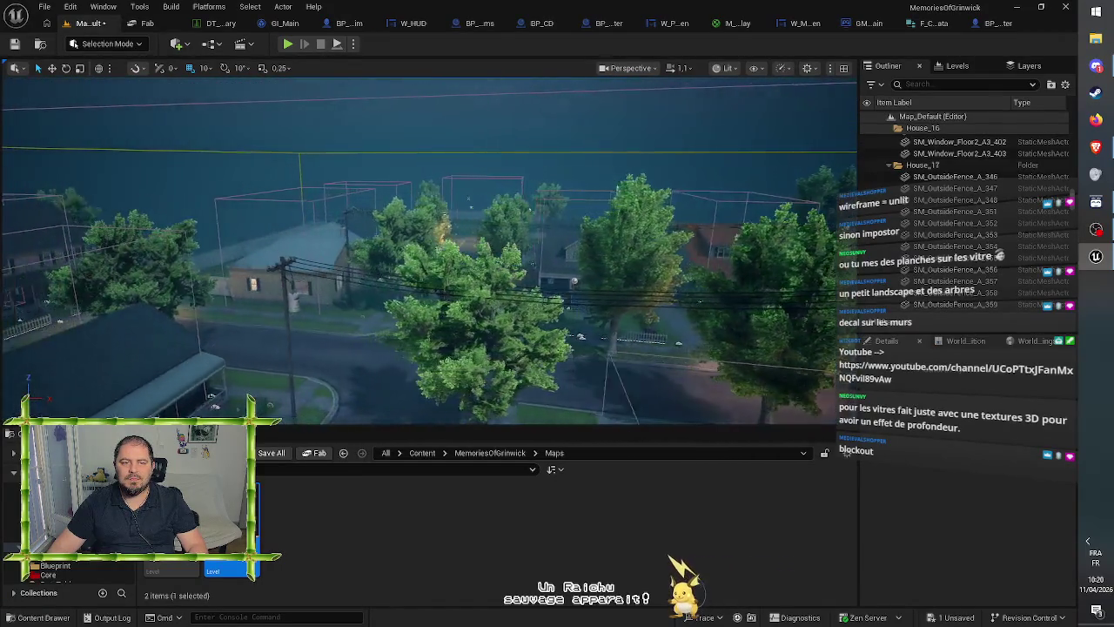
key(s)
key(s)
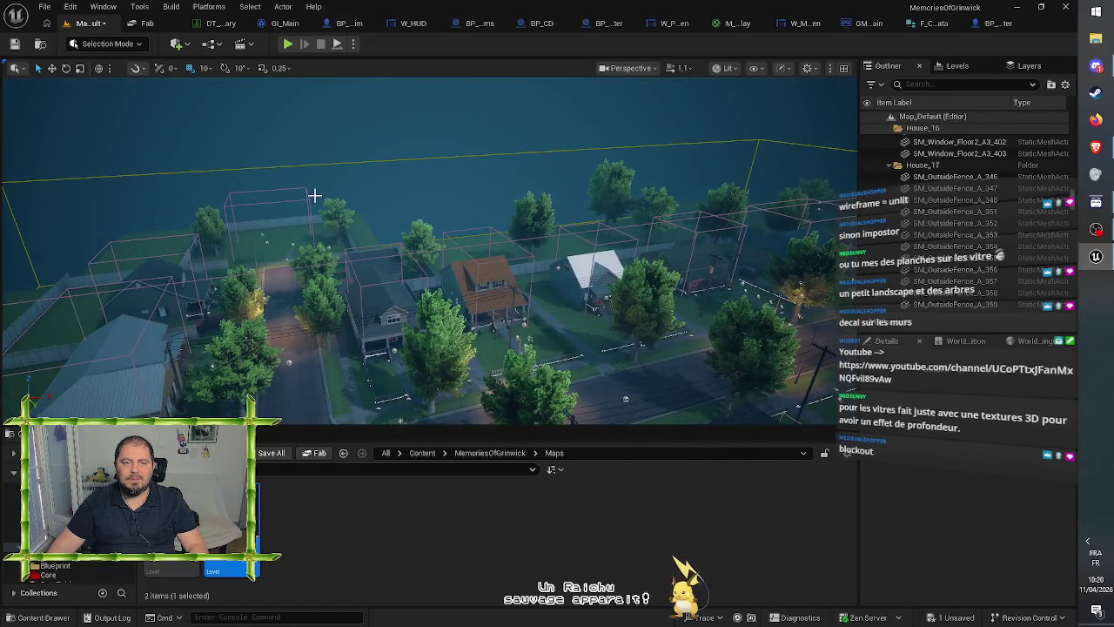
click(307, 198)
mouse_move(307, 198)
mouse_down()
mouse_move(131, 204)
mouse_move(130, 139)
mouse_move(144, 127)
mouse_move(346, 195)
mouse_up()
drag(384, 250, 348, 228)
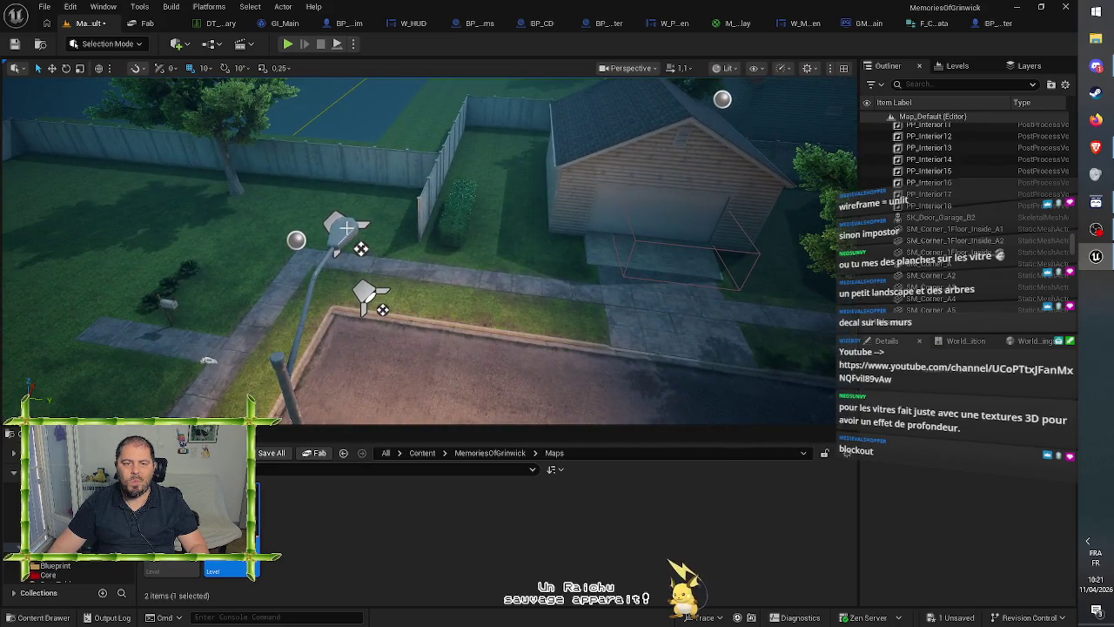
- Select the light pole BP_LightPole_A13, focus on it and delete it
click(376, 220)
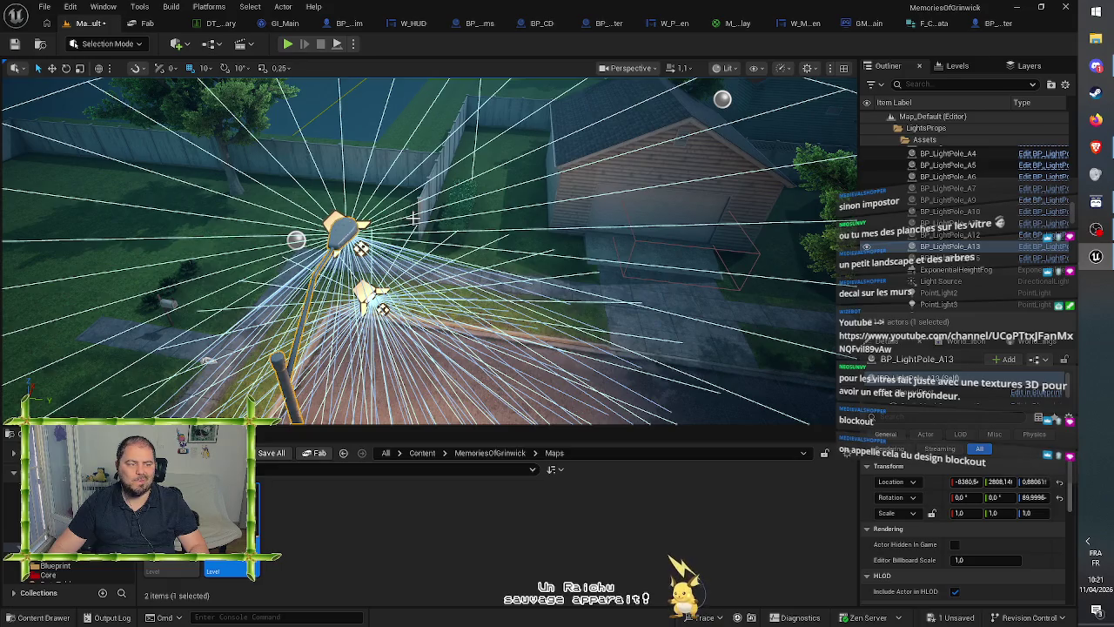
key(f)
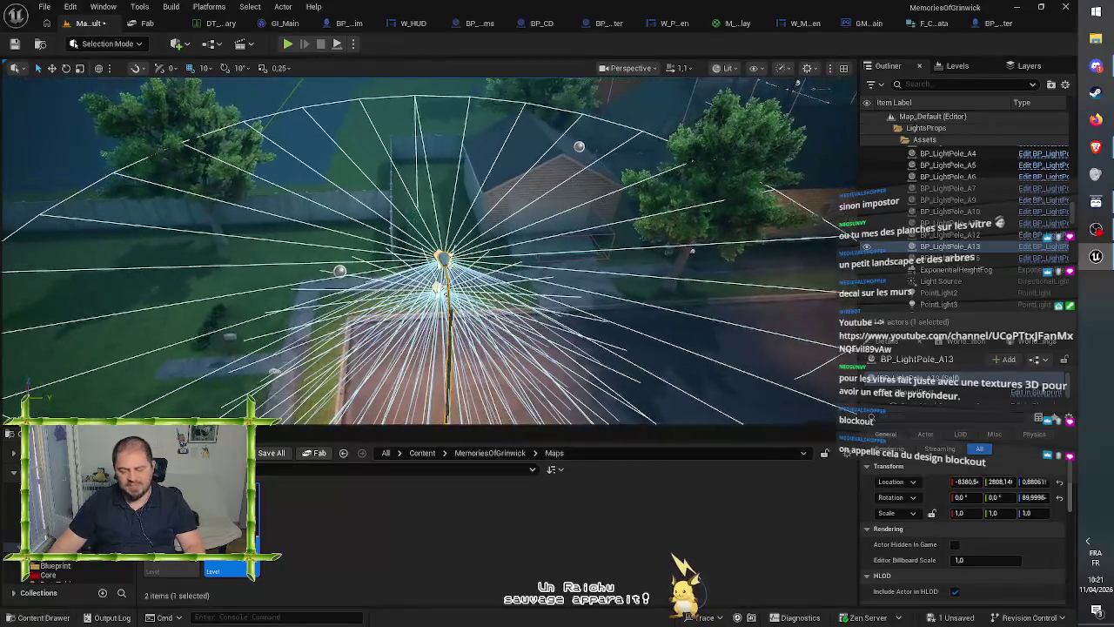
key(Delete)
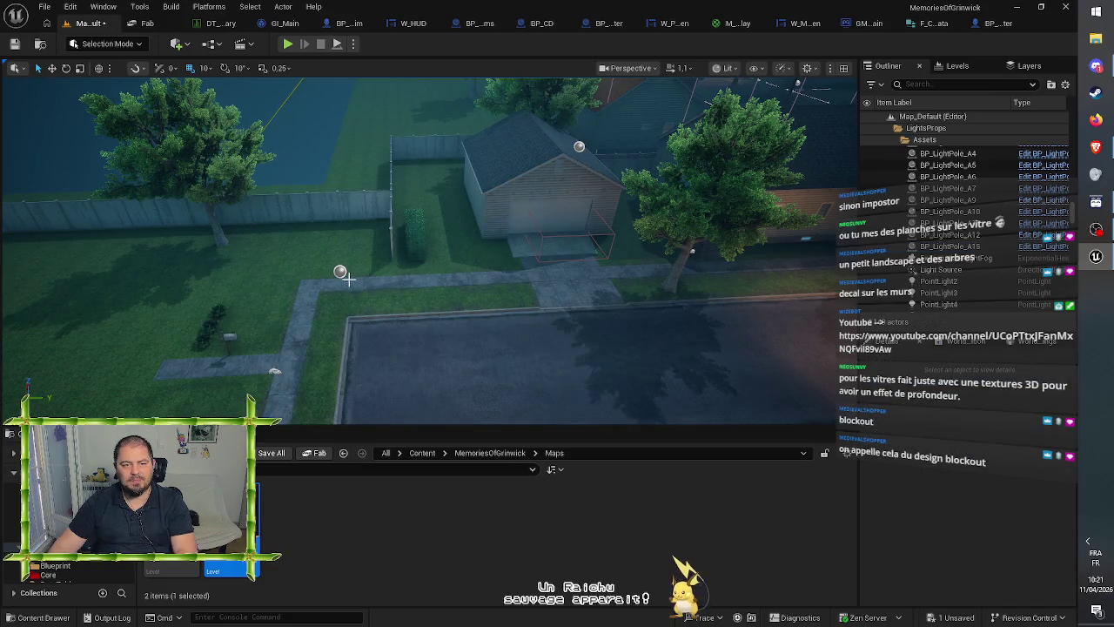
click(340, 272)
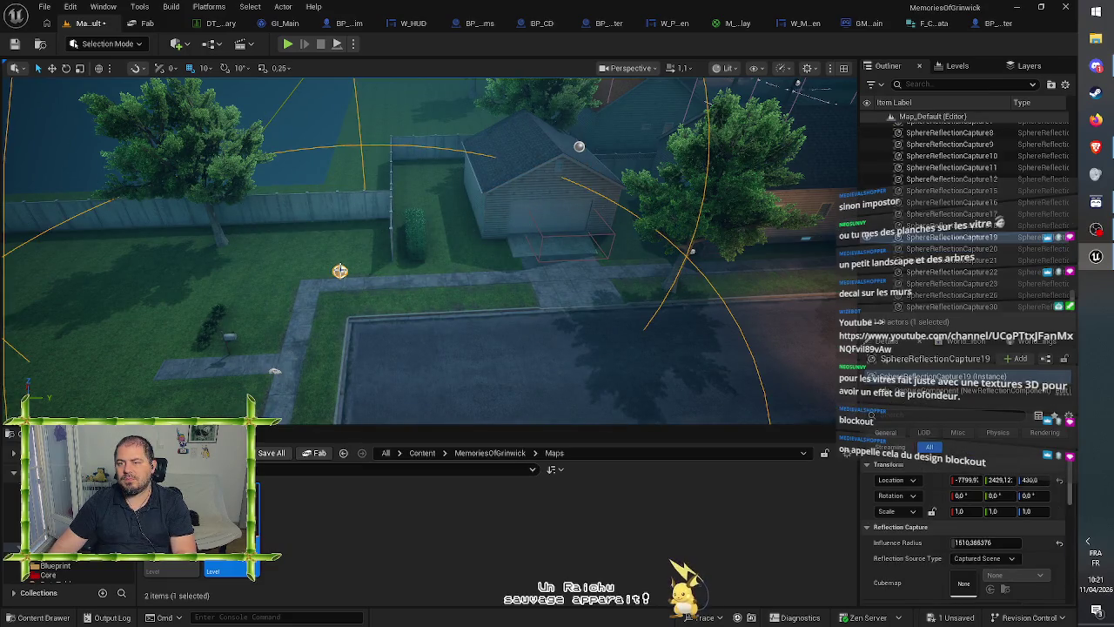
click(343, 259)
mouse_move(343, 259)
mouse_down()
mouse_move(362, 244)
mouse_move(376, 189)
mouse_move(352, 262)
mouse_up()
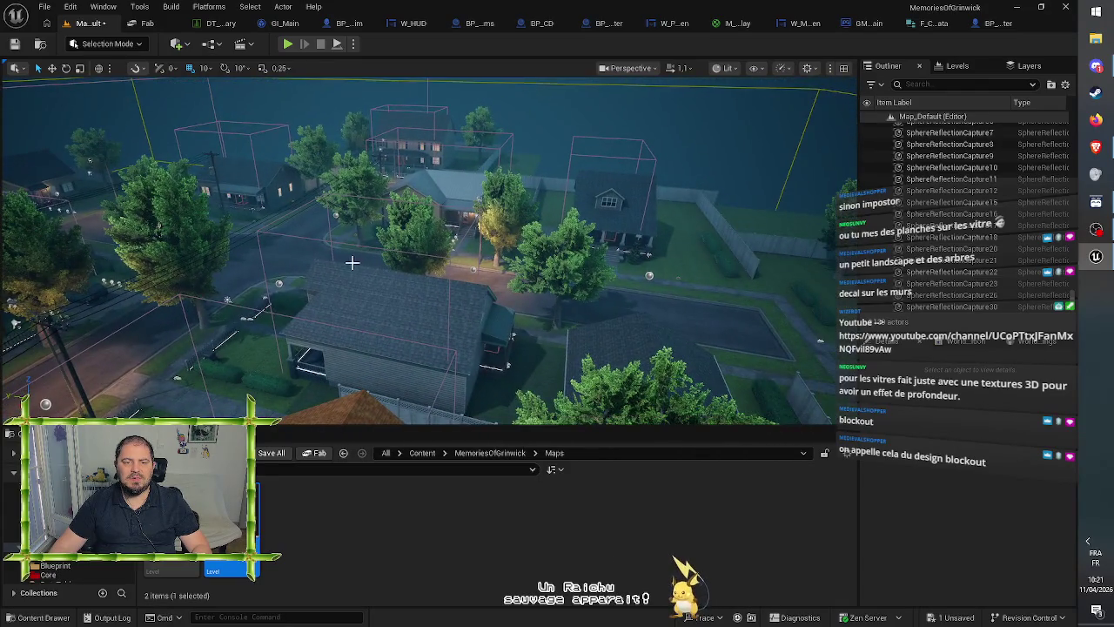
- Delete the PP_Interior14, PP_Interior17 and PP_Interior16 post-process volumes
click(448, 258)
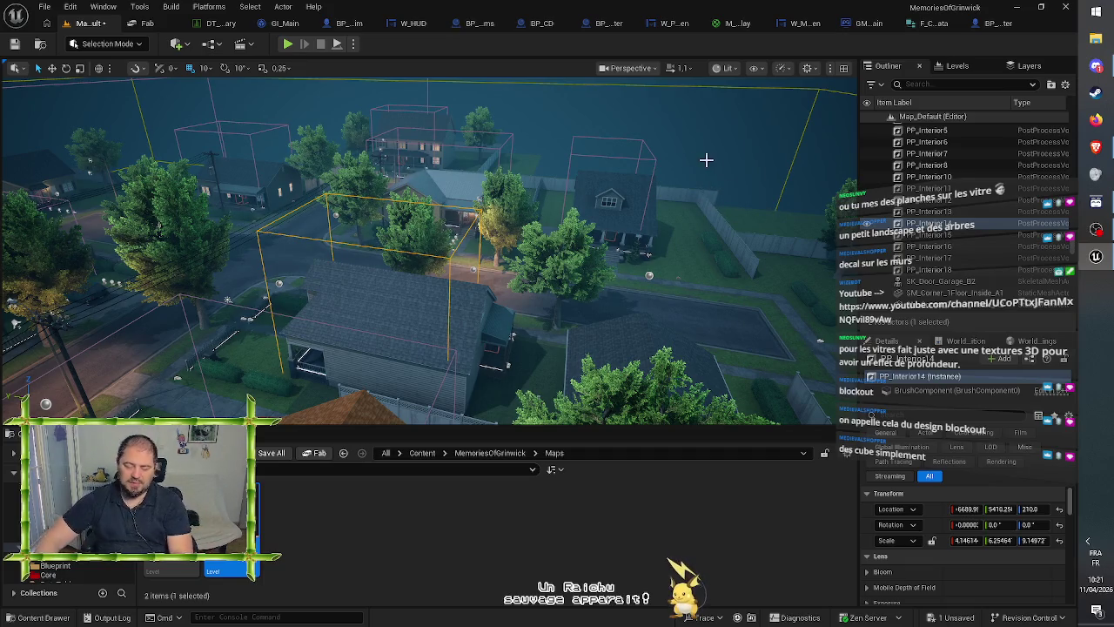
mouse_move(575, 195)
mouse_down()
mouse_move(551, 203)
mouse_move(563, 178)
mouse_up()
key(Escape)
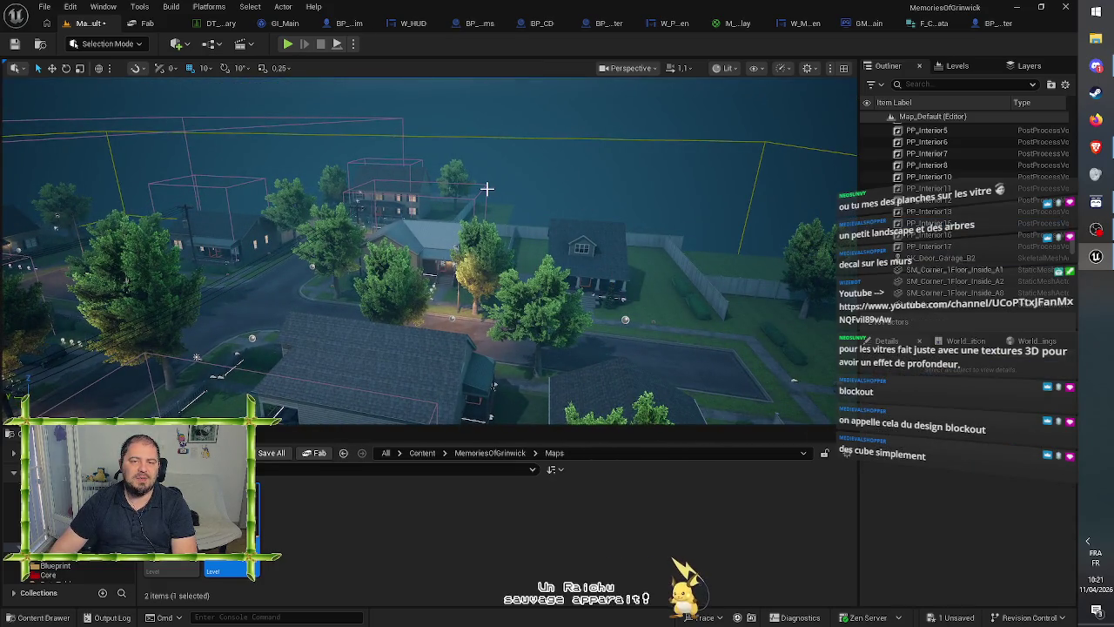
click(407, 166)
key(Escape)
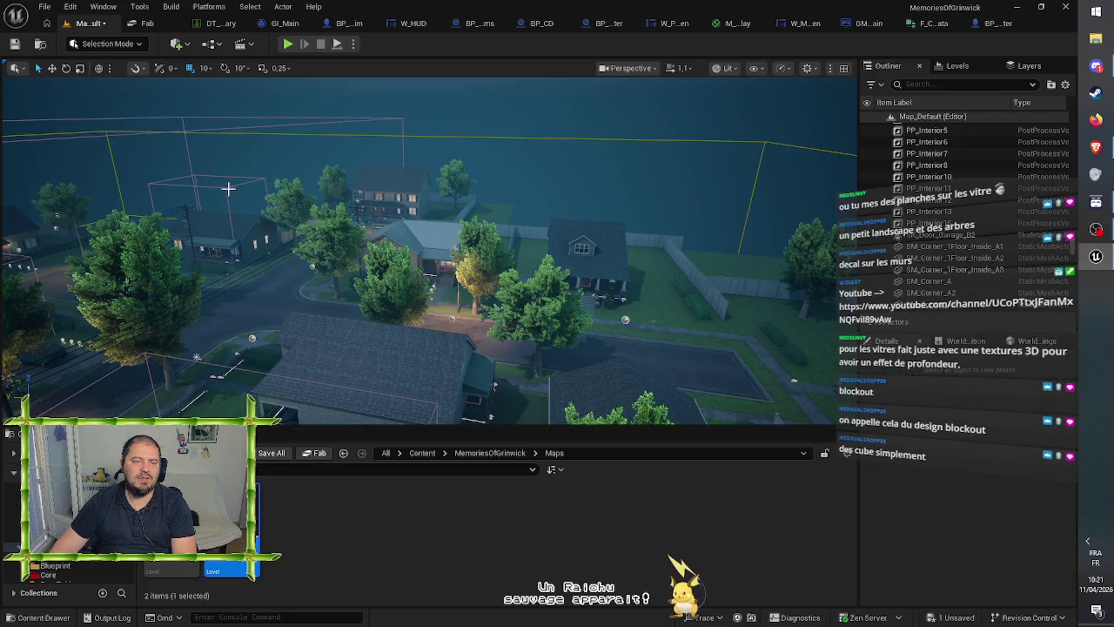
click(228, 189)
key(Escape)
- Delete PP_Interior13 and another interior volume, then select PP_Interior10
mouse_move(390, 200)
mouse_down()
mouse_move(481, 324)
mouse_move(597, 205)
mouse_move(532, 180)
mouse_up()
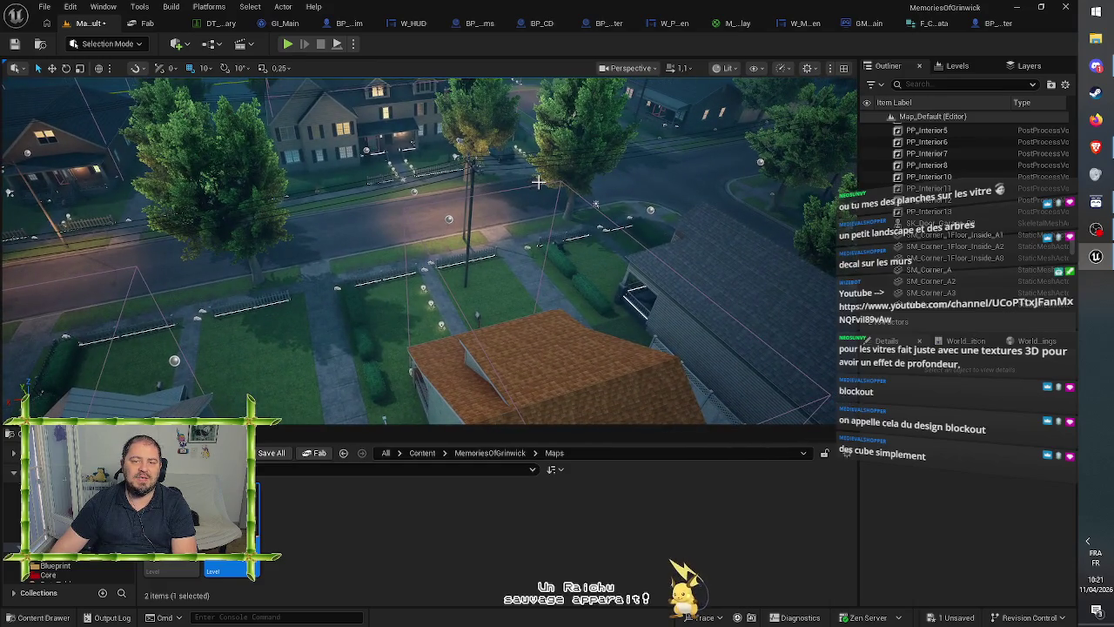
click(525, 186)
key(Escape)
drag(526, 187, 513, 198)
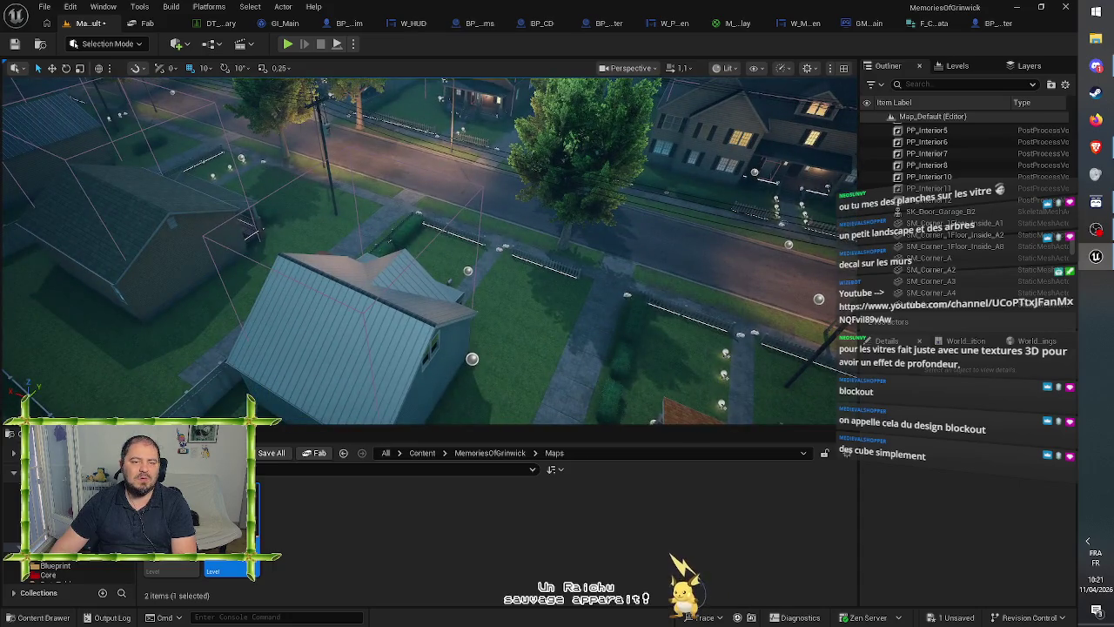
click(249, 177)
drag(249, 177, 249, 177)
key(Escape)
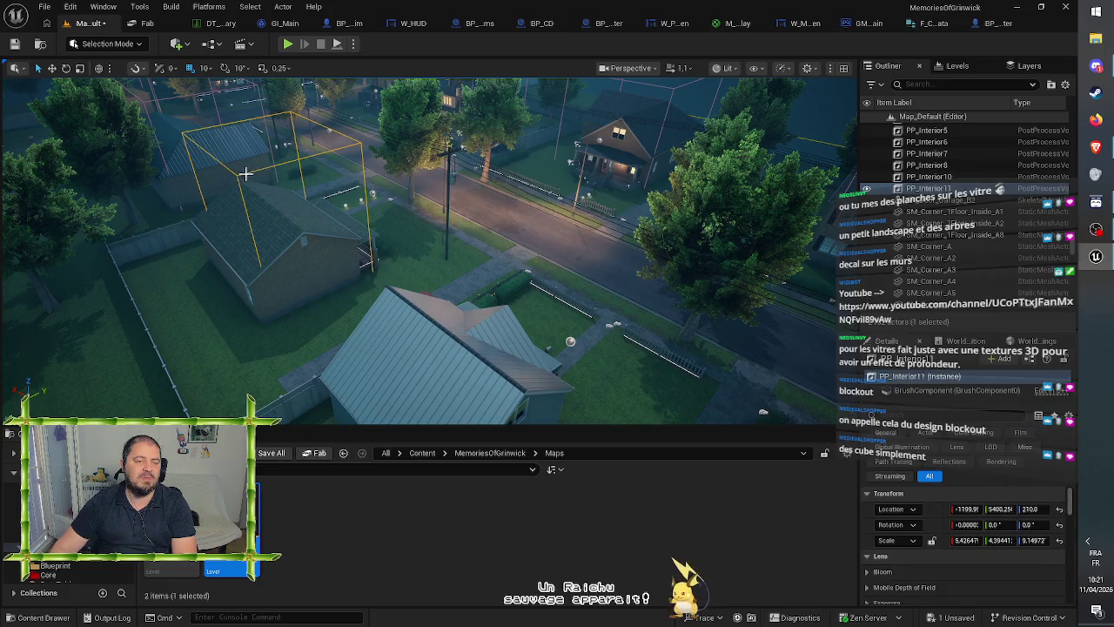
mouse_move(258, 174)
mouse_down()
mouse_move(276, 126)
mouse_move(423, 150)
mouse_up()
click(283, 124)
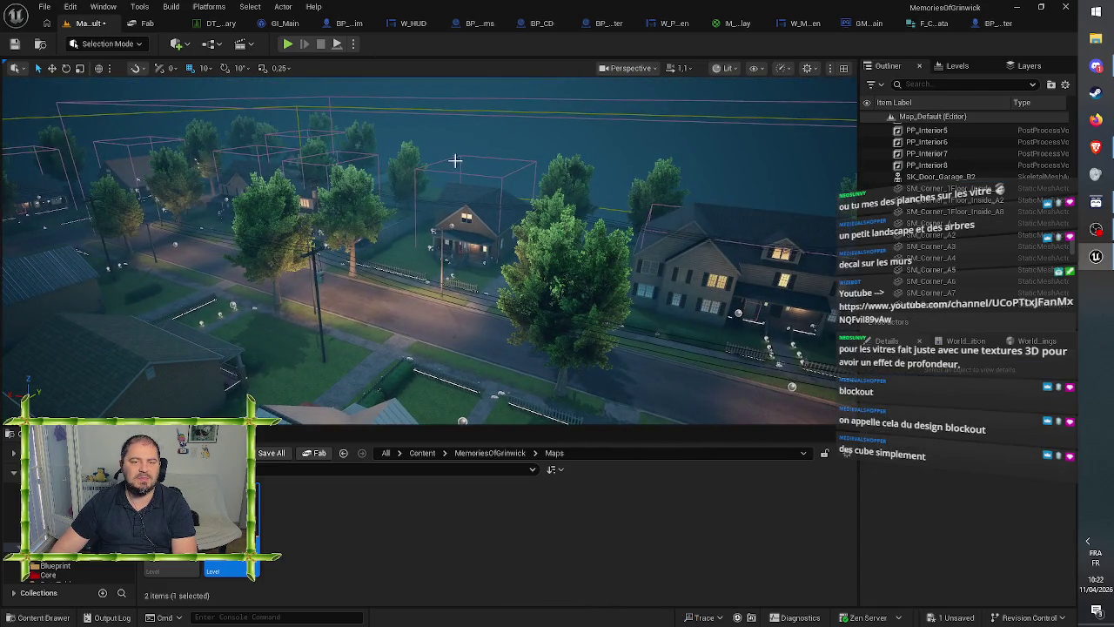
- Cycle through the overlapping volumes to PP_Interior5 and delete it
click(462, 158)
click(386, 161)
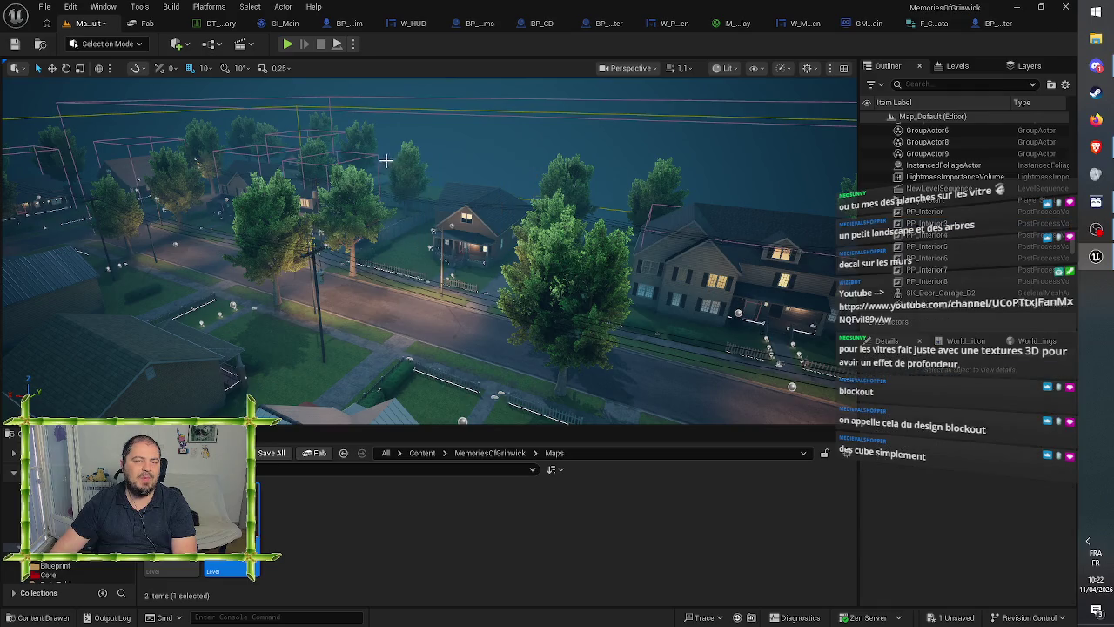
click(375, 158)
click(333, 137)
click(332, 137)
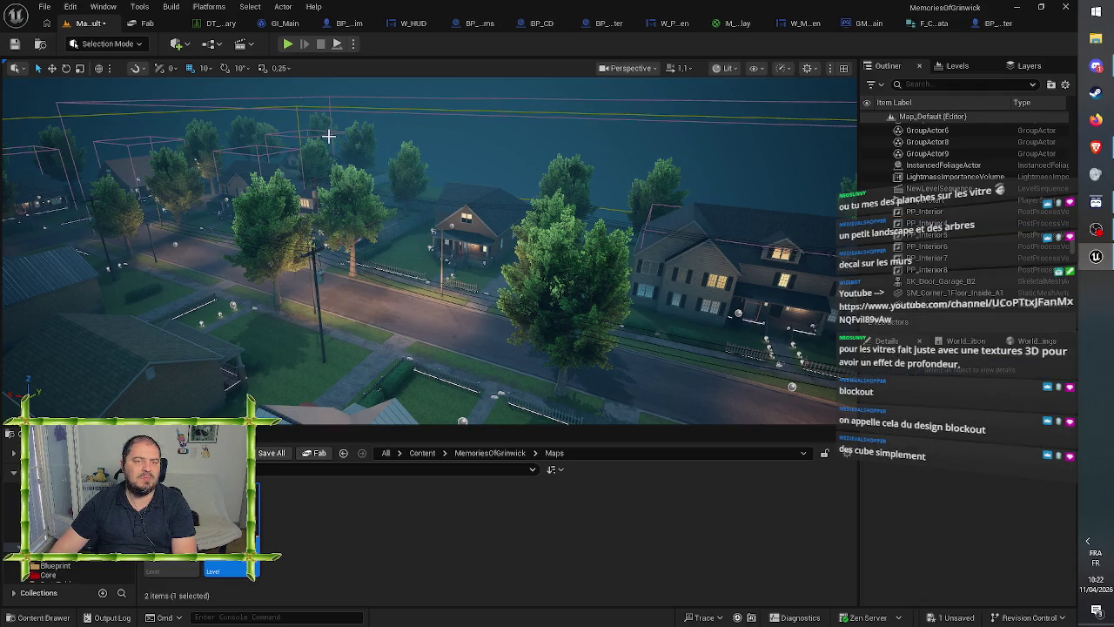
click(328, 136)
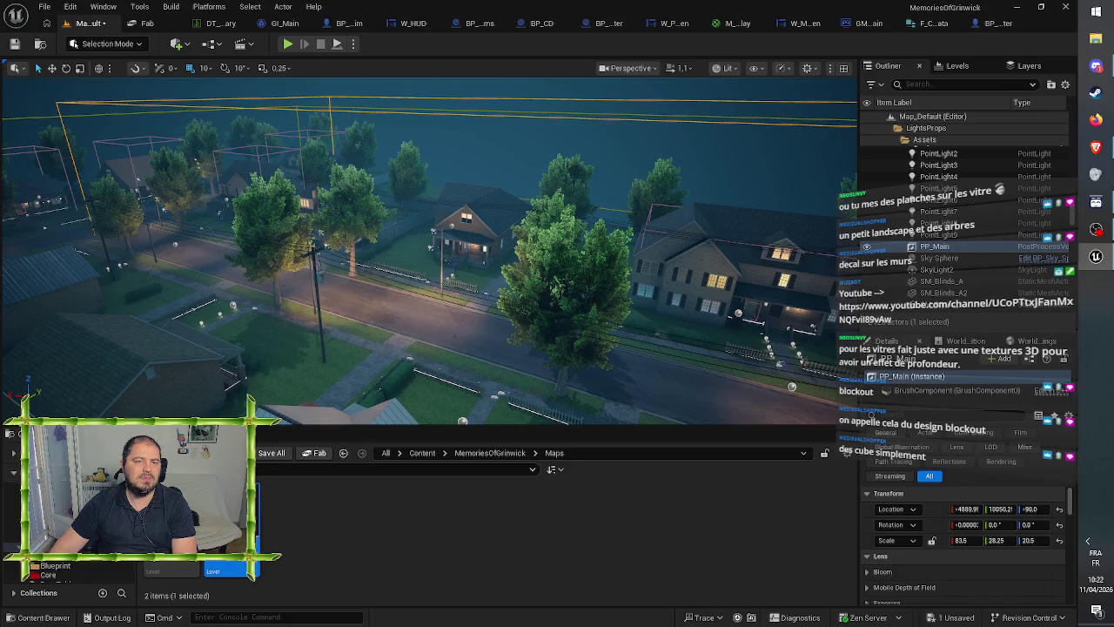
click(299, 139)
click(290, 137)
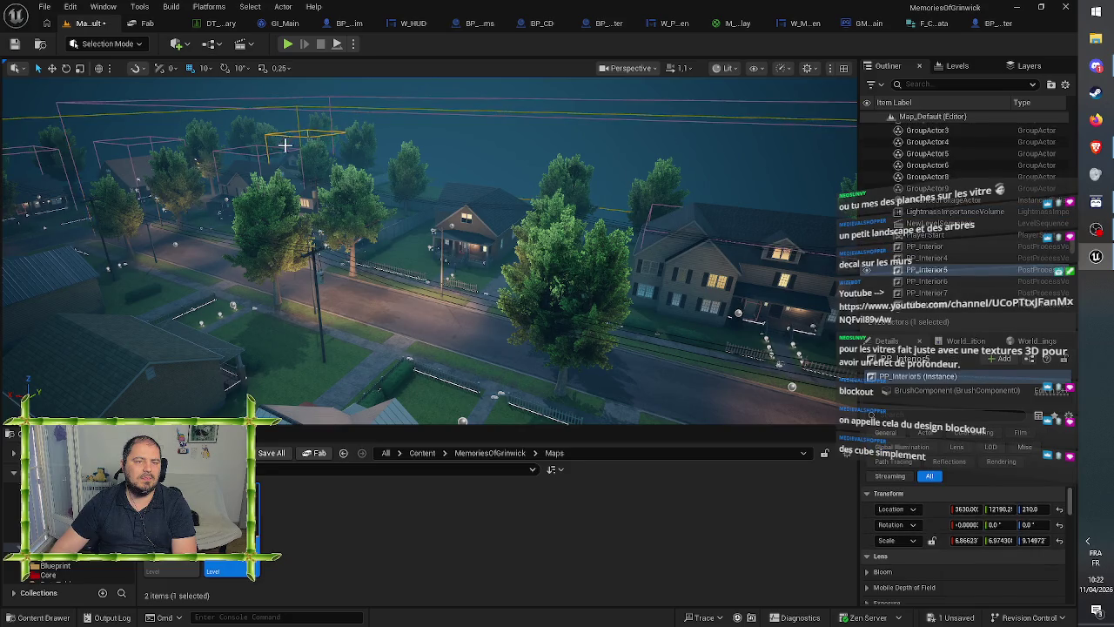
key(Escape)
key(Escape)
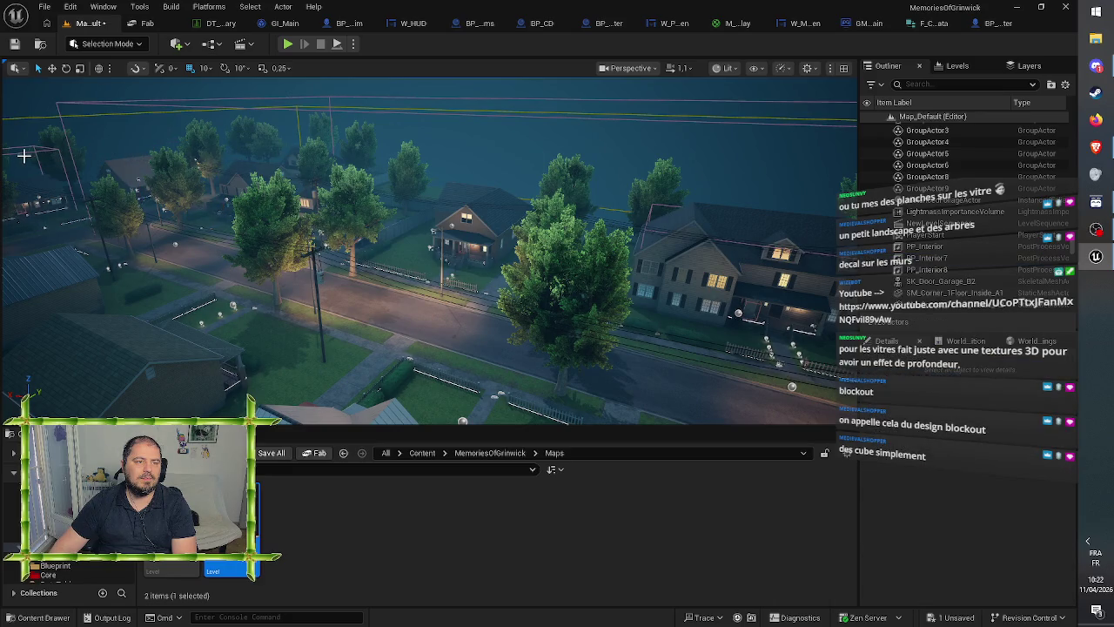
- Fly over the neighbourhood to House_06's lot
drag(119, 159, 53, 162)
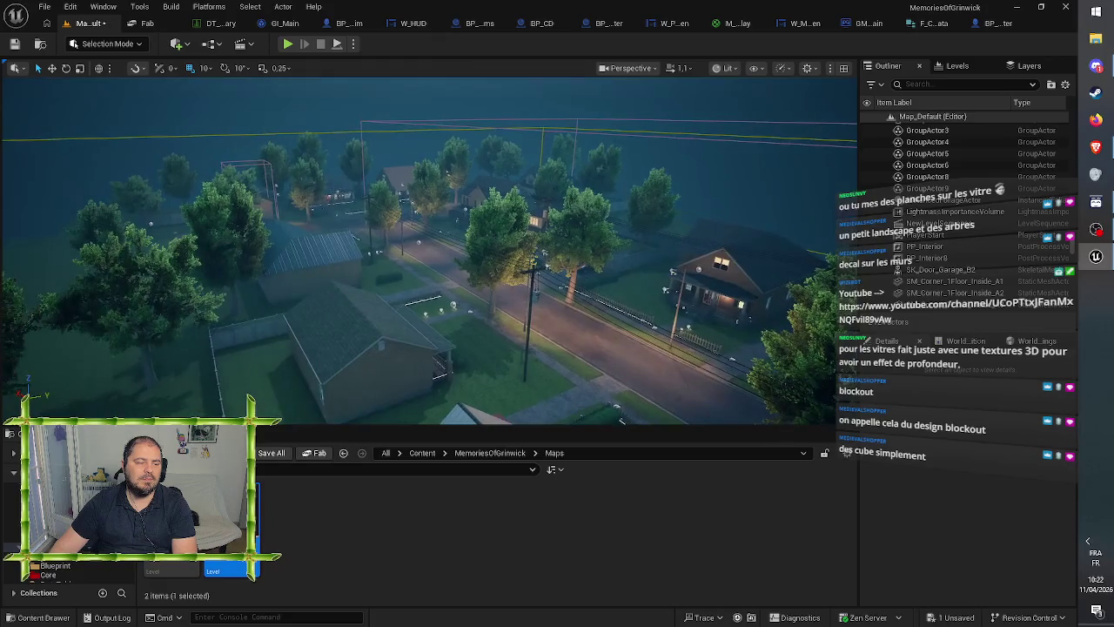
drag(340, 183, 339, 130)
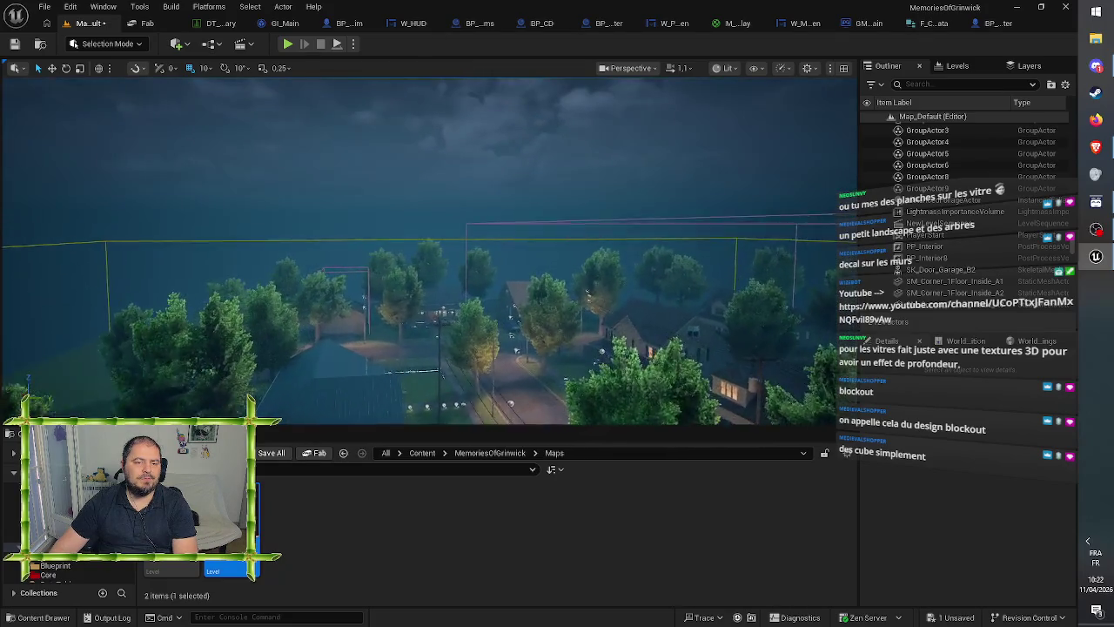
mouse_move(427, 252)
mouse_down()
mouse_move(427, 305)
mouse_move(339, 142)
mouse_up()
mouse_move(407, 176)
mouse_down()
mouse_move(375, 187)
mouse_move(367, 231)
mouse_move(287, 331)
mouse_move(392, 175)
mouse_up()
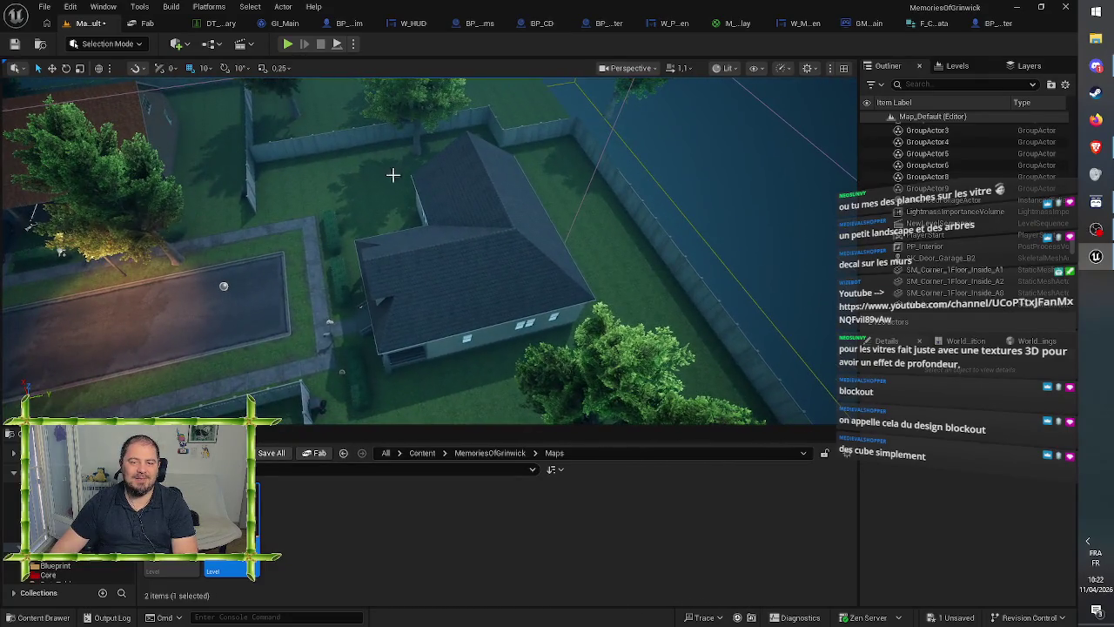
- Shift-select House_06's wall pieces in the Outliner and delete them, applying to all grouped actors
click(483, 235)
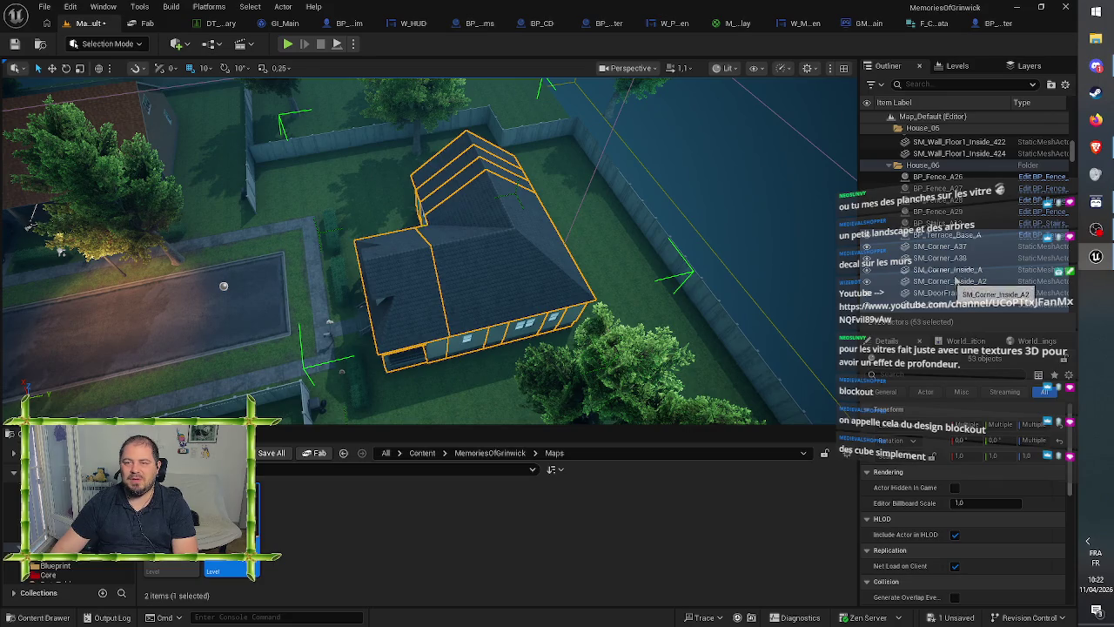
click(949, 224)
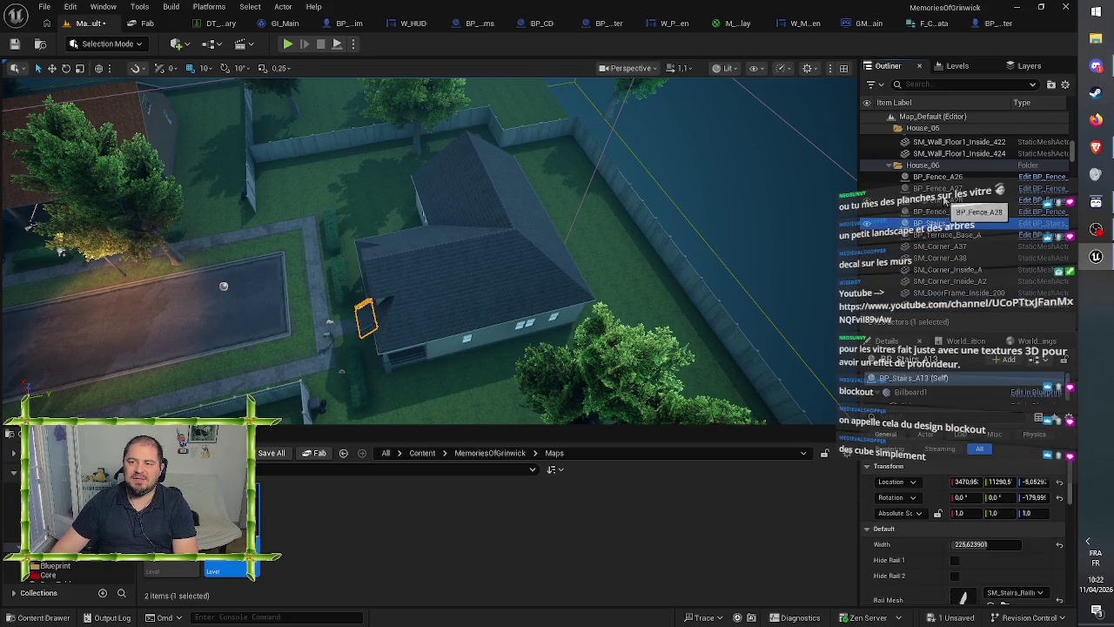
click(945, 177)
scroll(952, 242, down, 10)
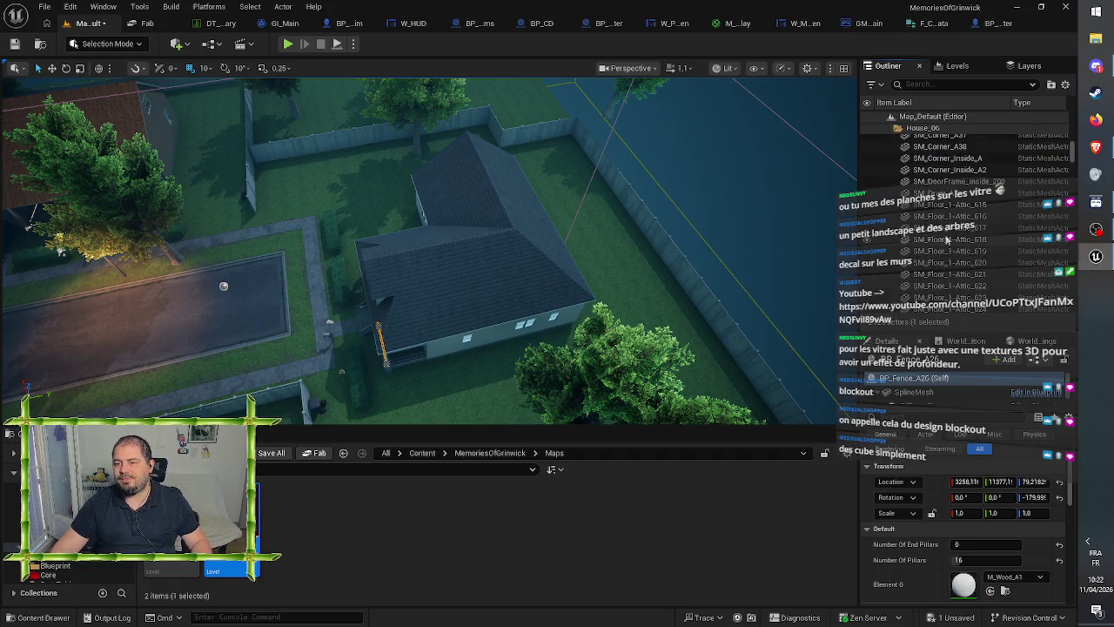
scroll(942, 234, down, 15)
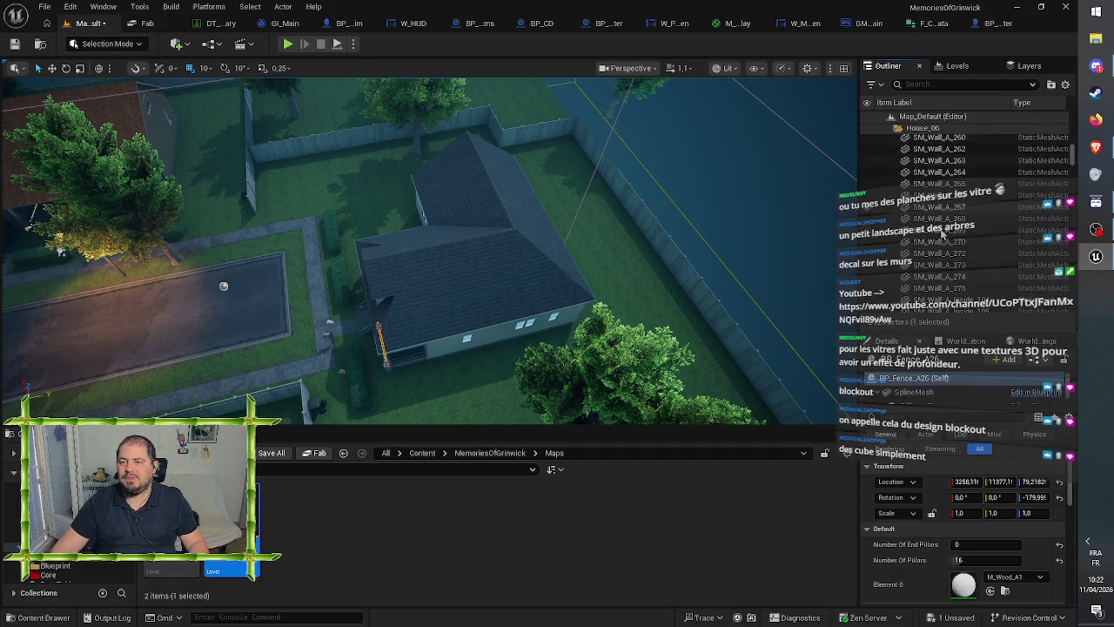
shift+click(945, 222)
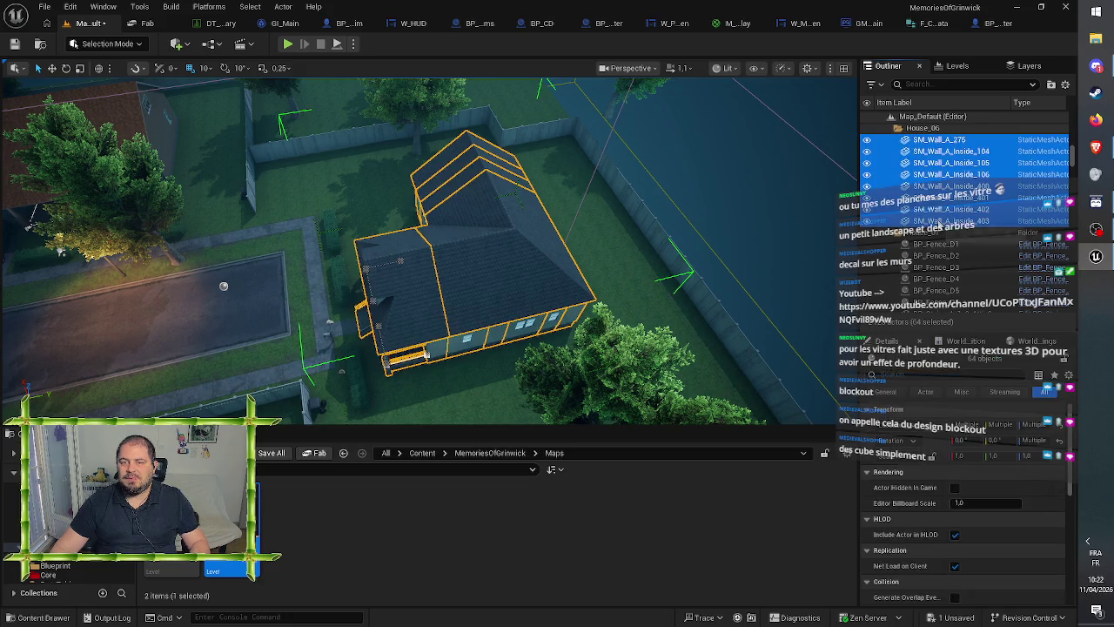
key(Delete)
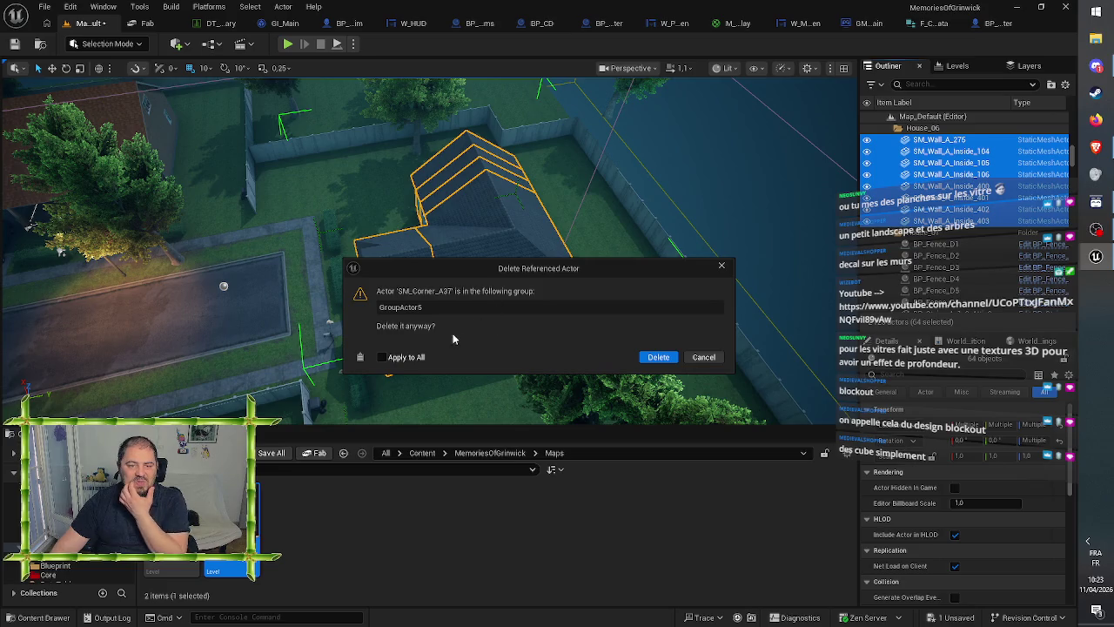
click(644, 358)
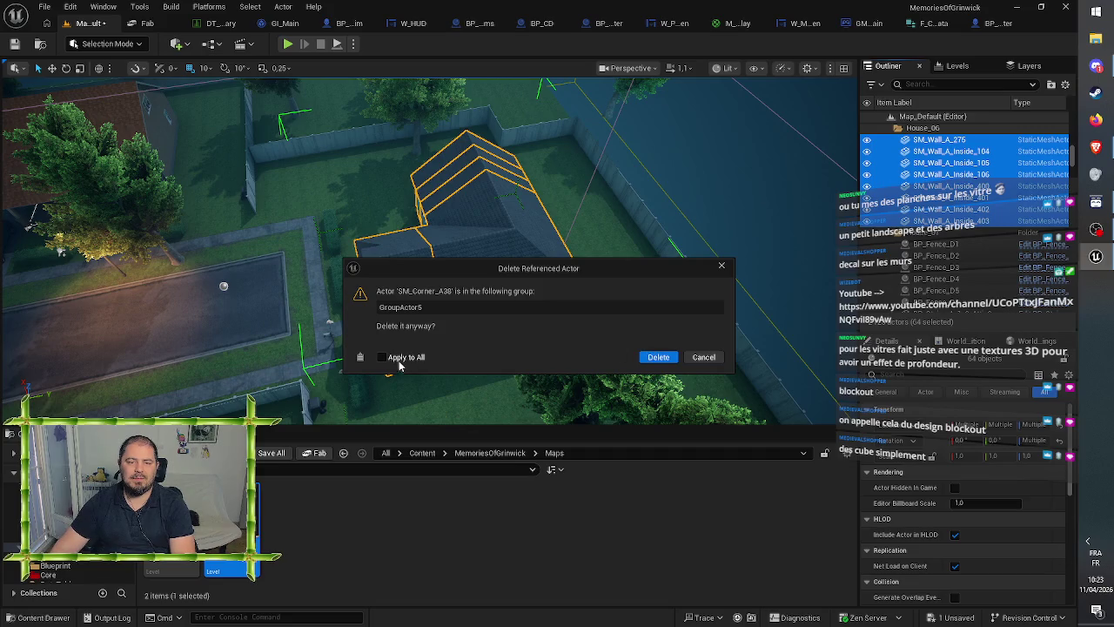
click(658, 357)
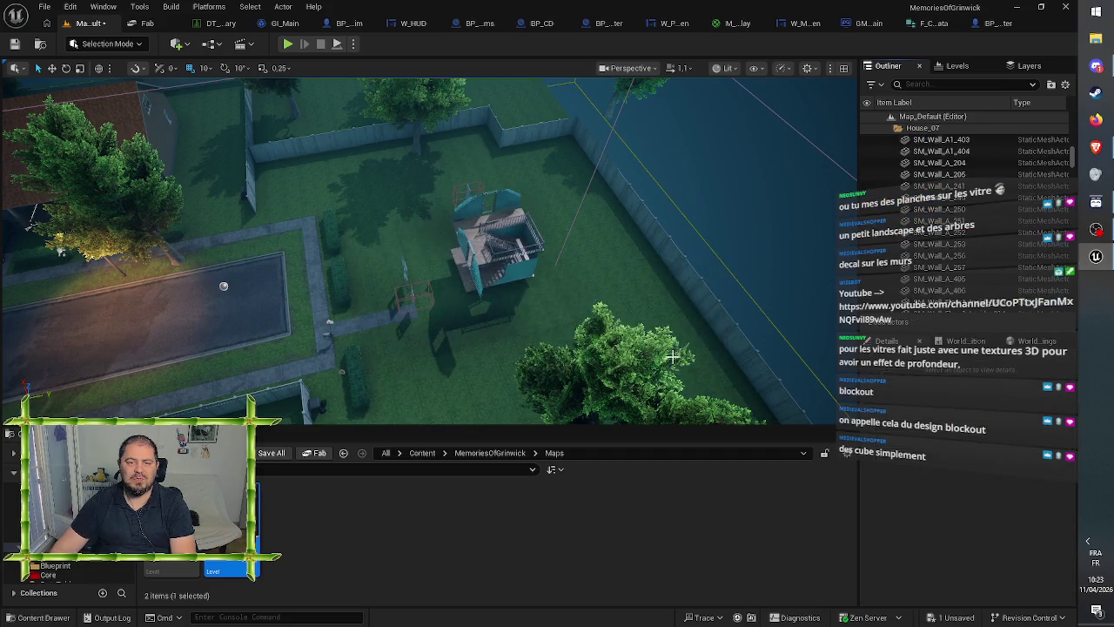
- Delete the leftover roof, stair structure, and tall and small glass panels
key(w)
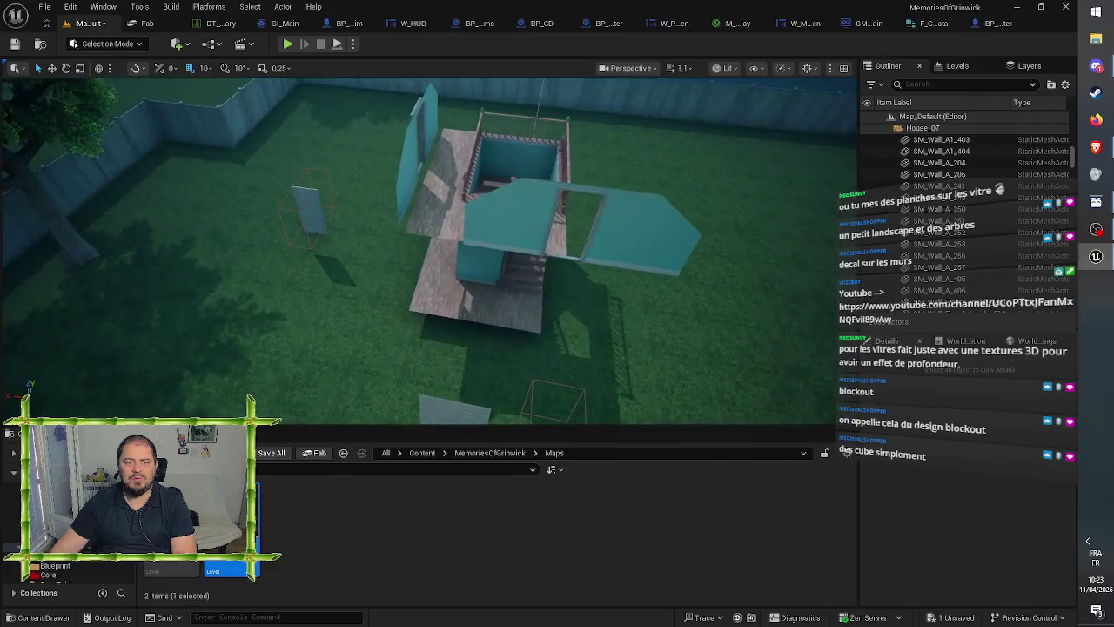
click(528, 236)
key(Delete)
click(505, 235)
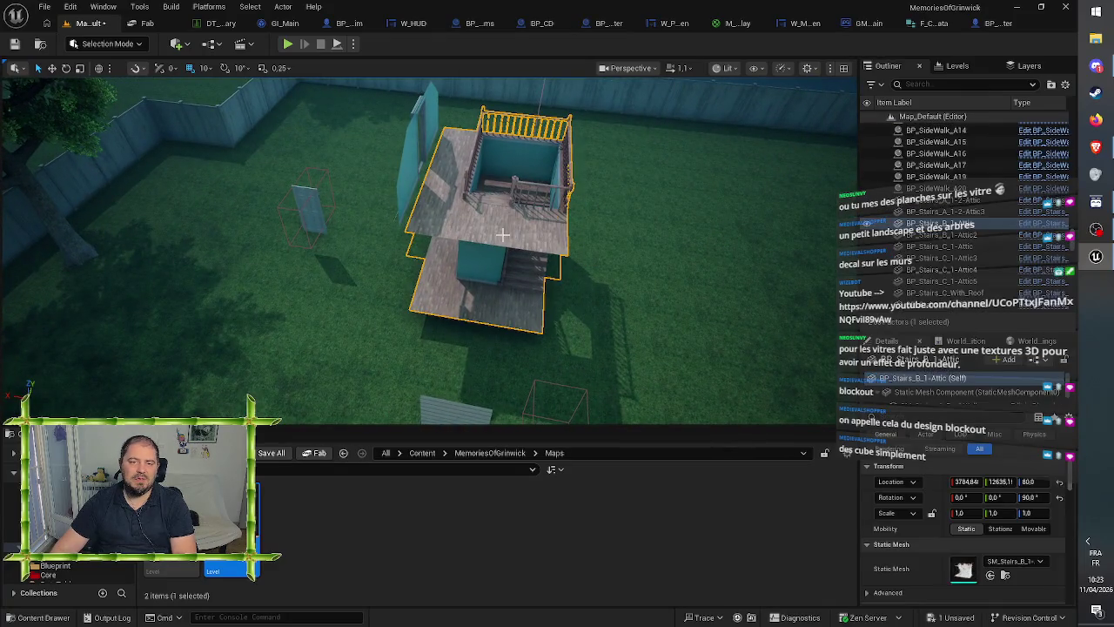
key(Delete)
click(414, 181)
key(Delete)
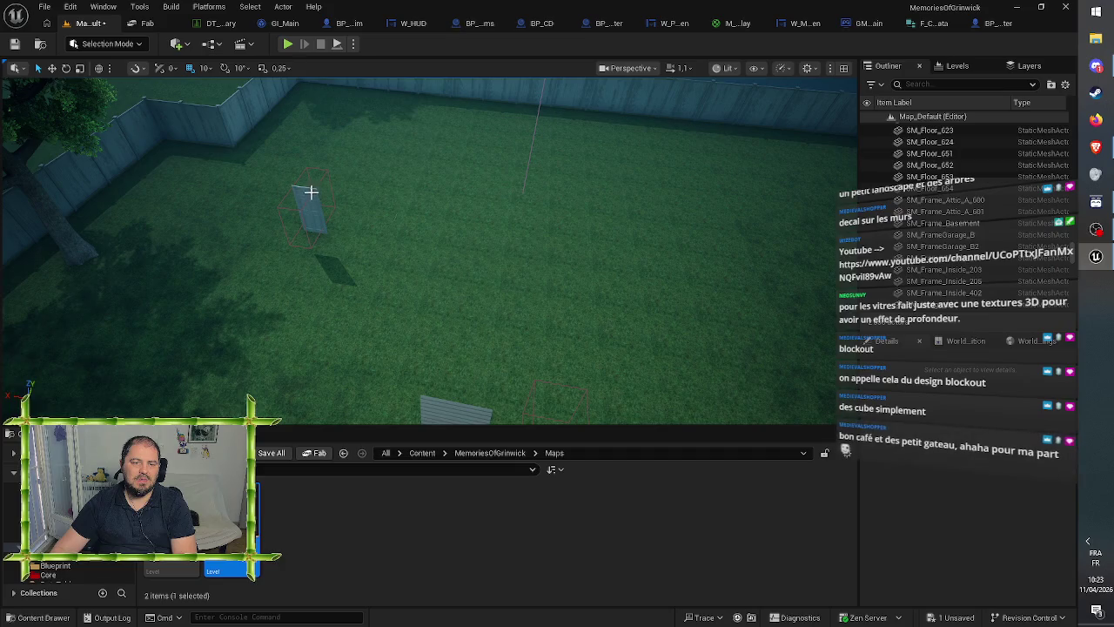
click(306, 209)
key(Delete)
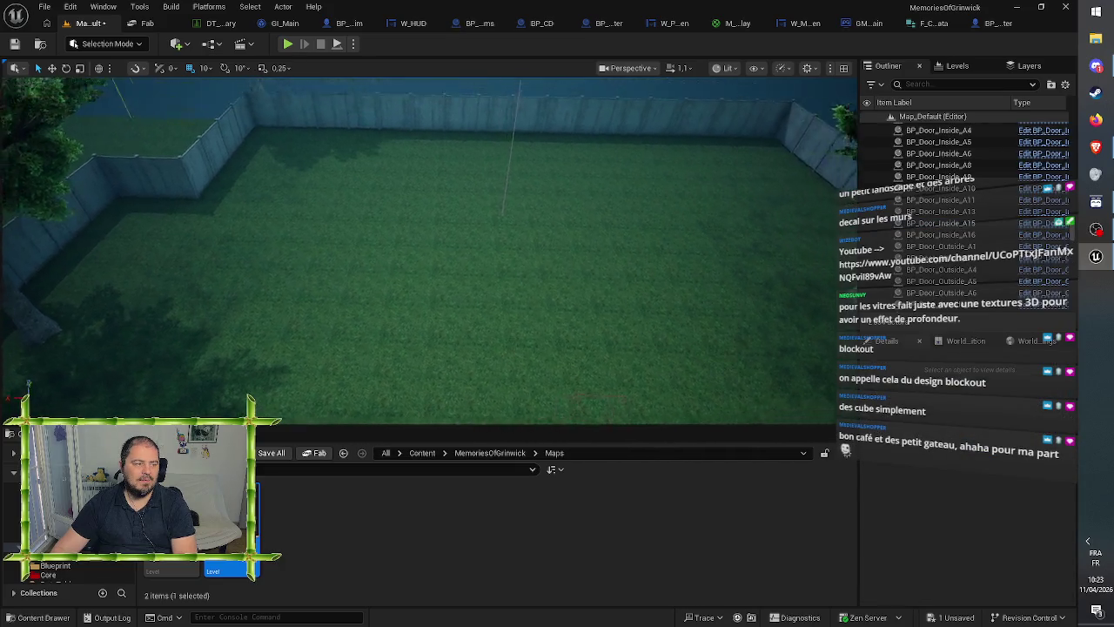
- Delete the two door panels by the path
drag(370, 228, 370, 228)
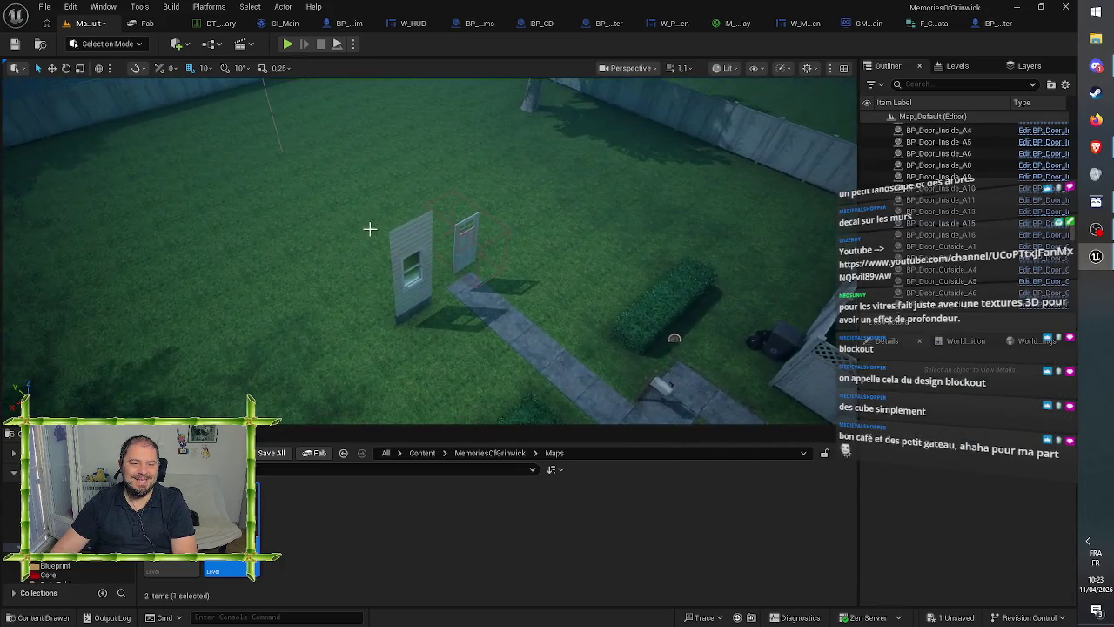
click(401, 236)
key(Delete)
click(466, 235)
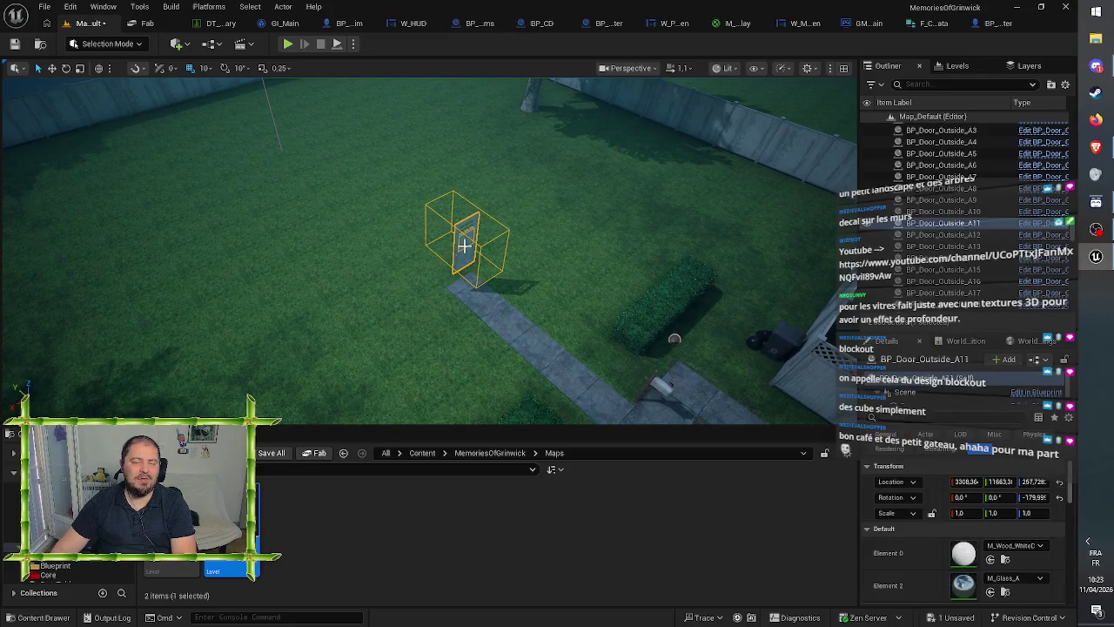
key(Delete)
drag(466, 235, 470, 213)
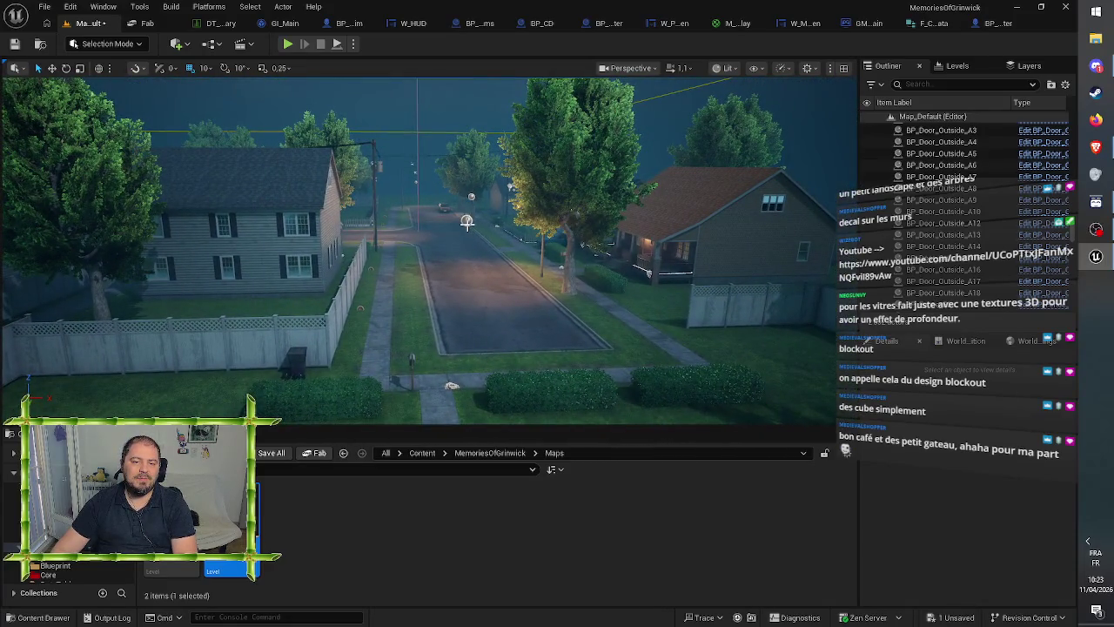
- Delete the hedge and the trash can in front of the fence
click(467, 222)
key(Escape)
drag(465, 264, 429, 272)
click(287, 318)
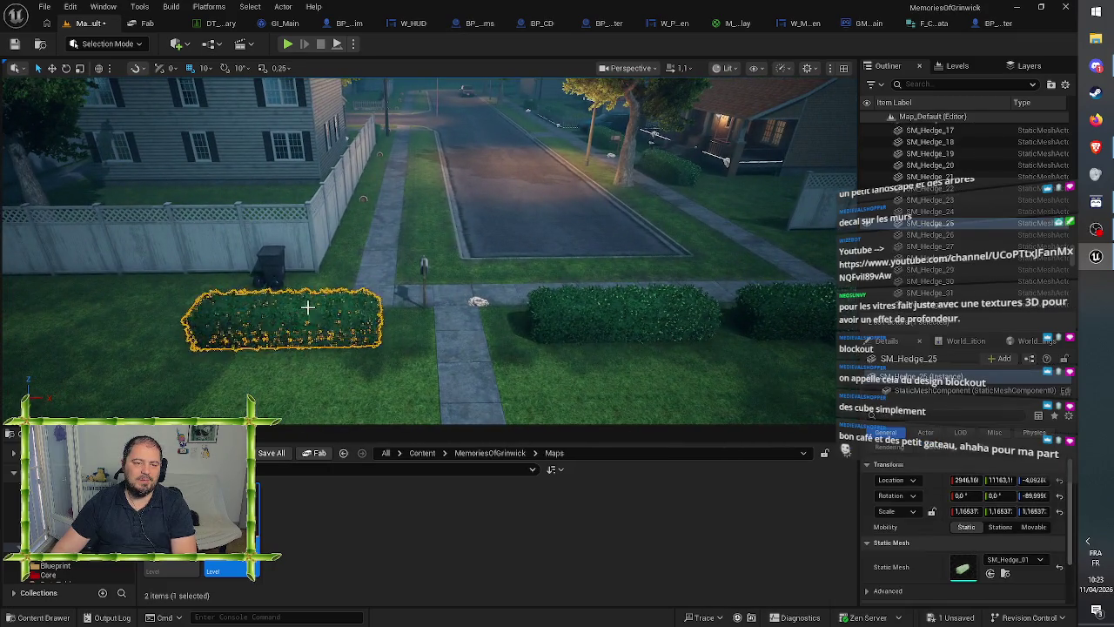
key(Delete)
click(271, 264)
key(Delete)
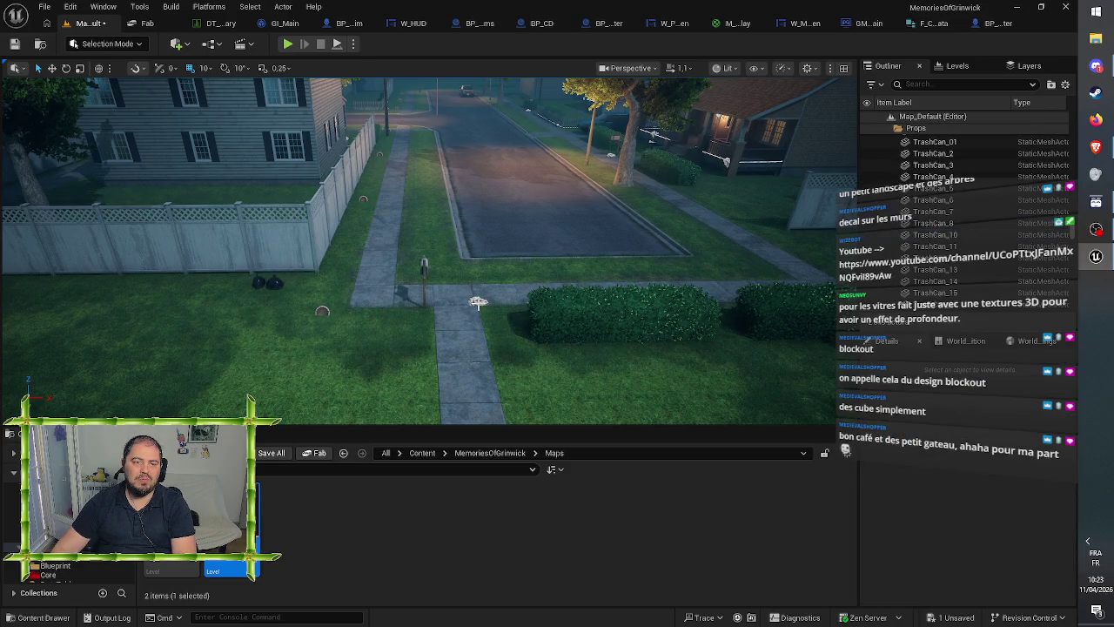
- Inspect the front path, road piece, trash bags and street hedges nearby
click(478, 302)
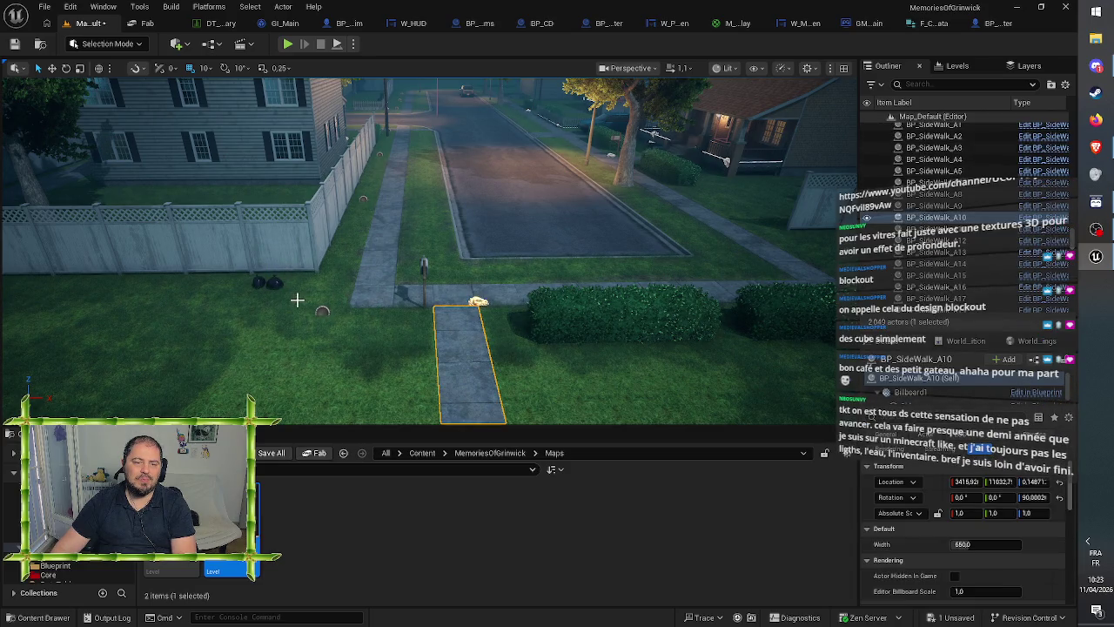
click(322, 311)
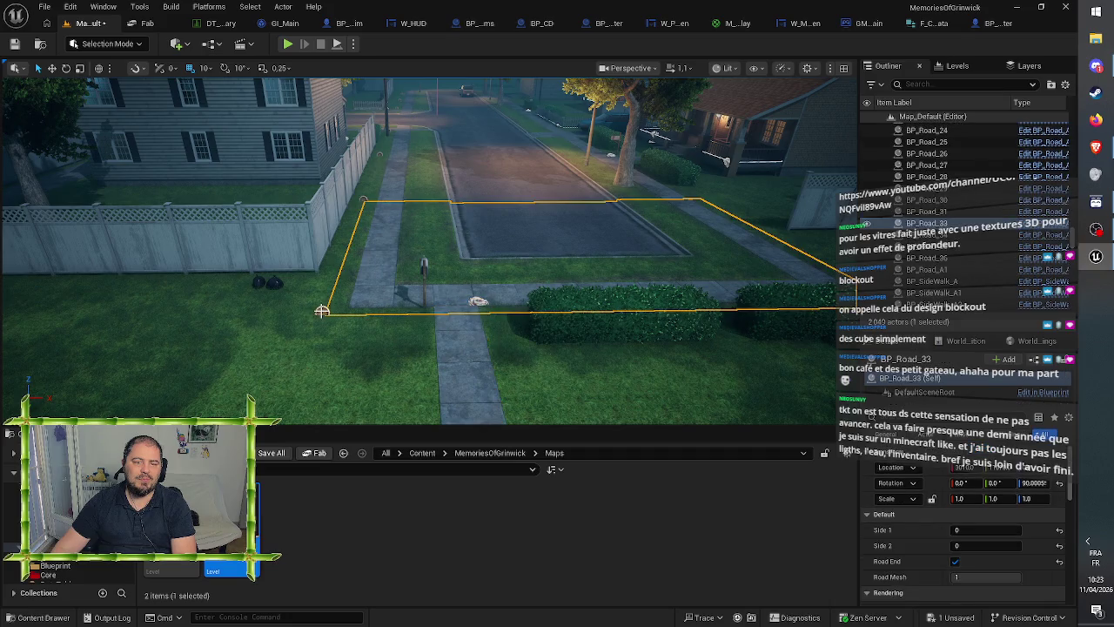
click(271, 282)
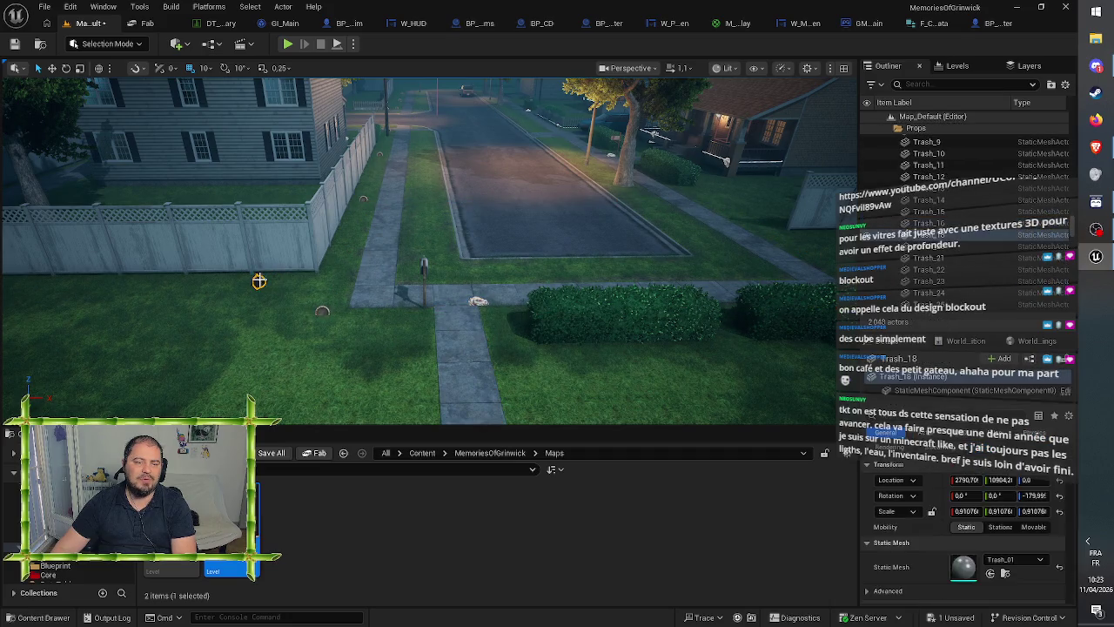
click(592, 308)
click(585, 286)
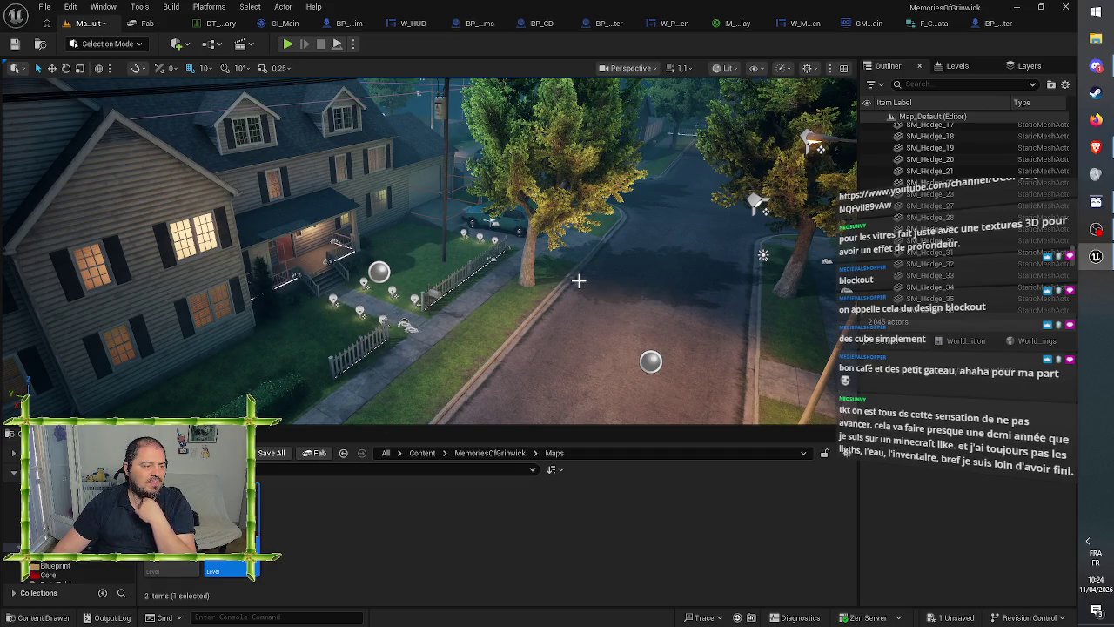
- Save the Map_Default level with Ctrl+S, fly the view over the street, and show hidden tray icons
click(577, 527)
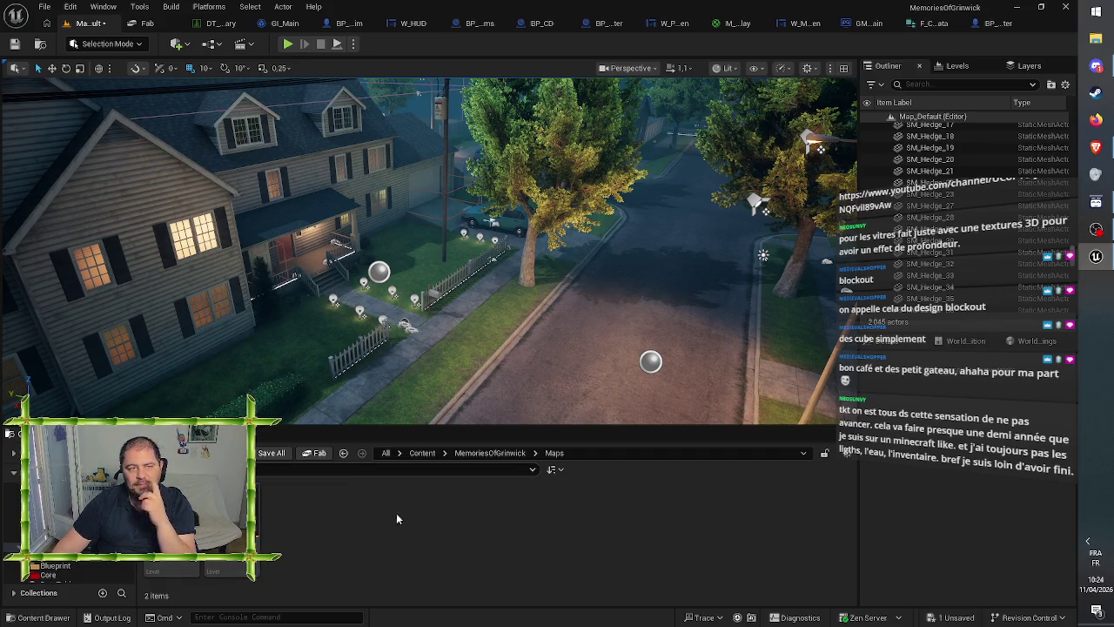
click(231, 562)
key(ctrl+s)
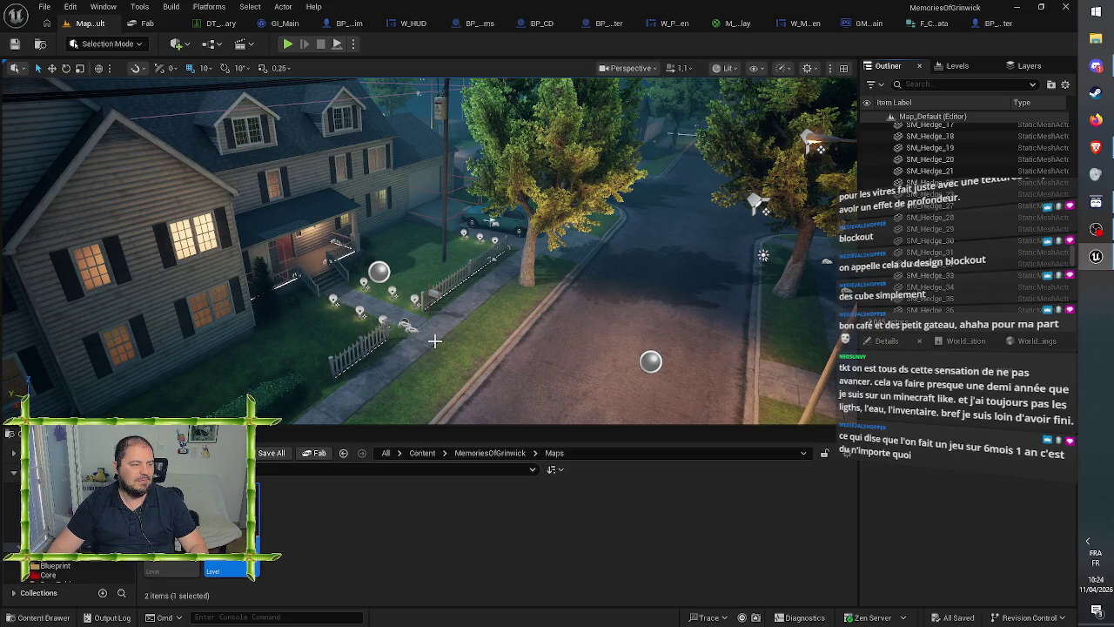
mouse_move(436, 343)
mouse_down()
mouse_move(436, 314)
mouse_move(435, 338)
mouse_move(423, 336)
mouse_up()
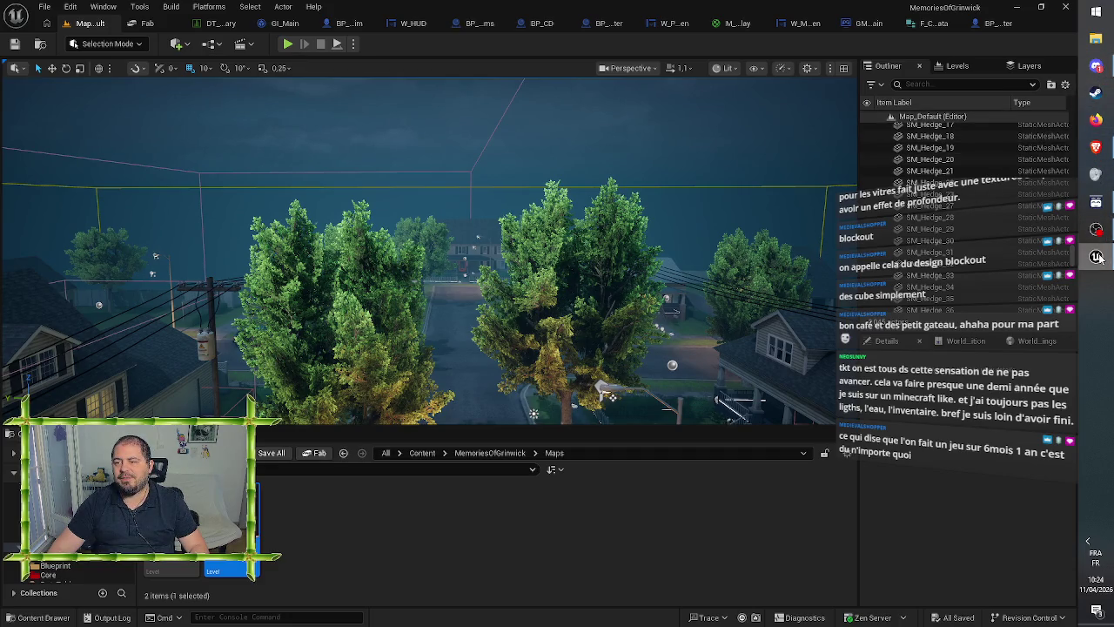
click(1087, 541)
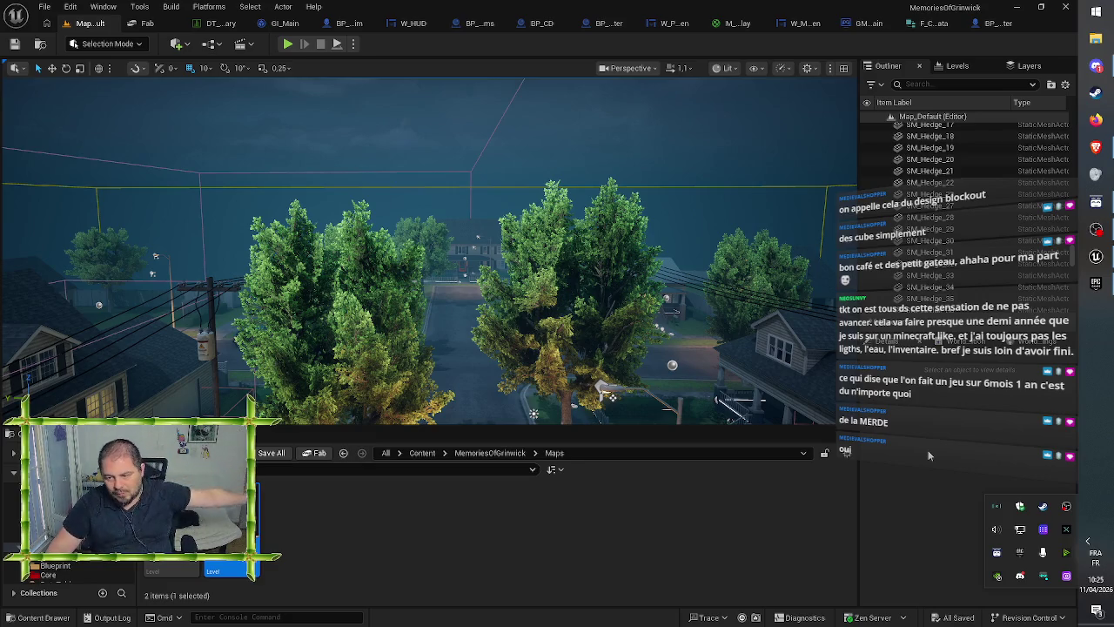
- In the Epic Games Launcher library, scroll down the Fab asset grid and back up toward the top
click(1096, 284)
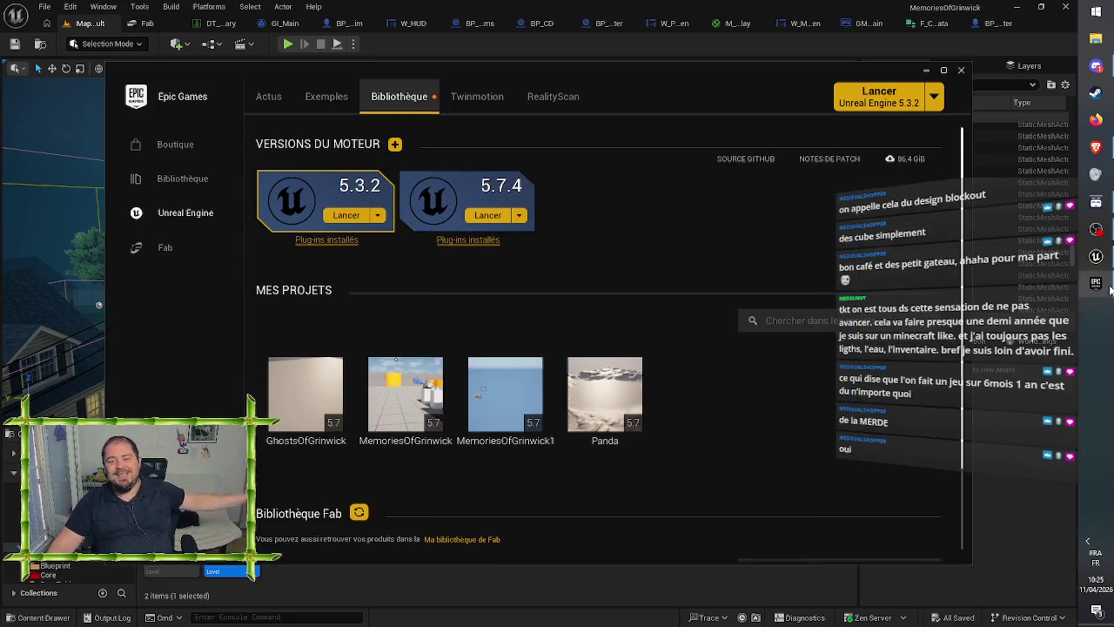
scroll(754, 440, down, 5)
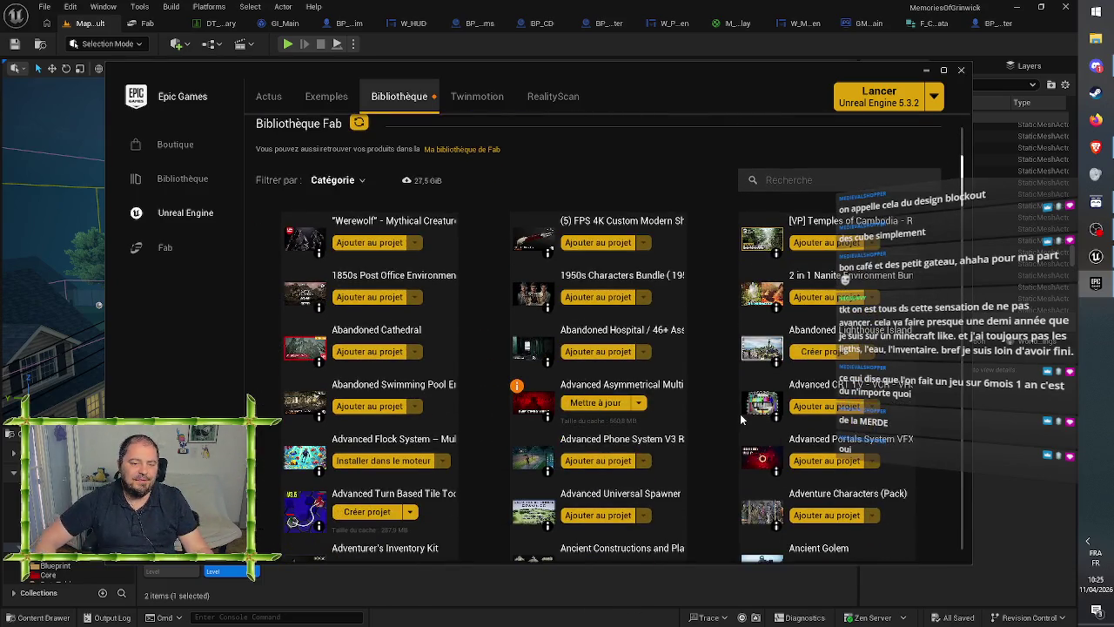
scroll(718, 371, down, 3)
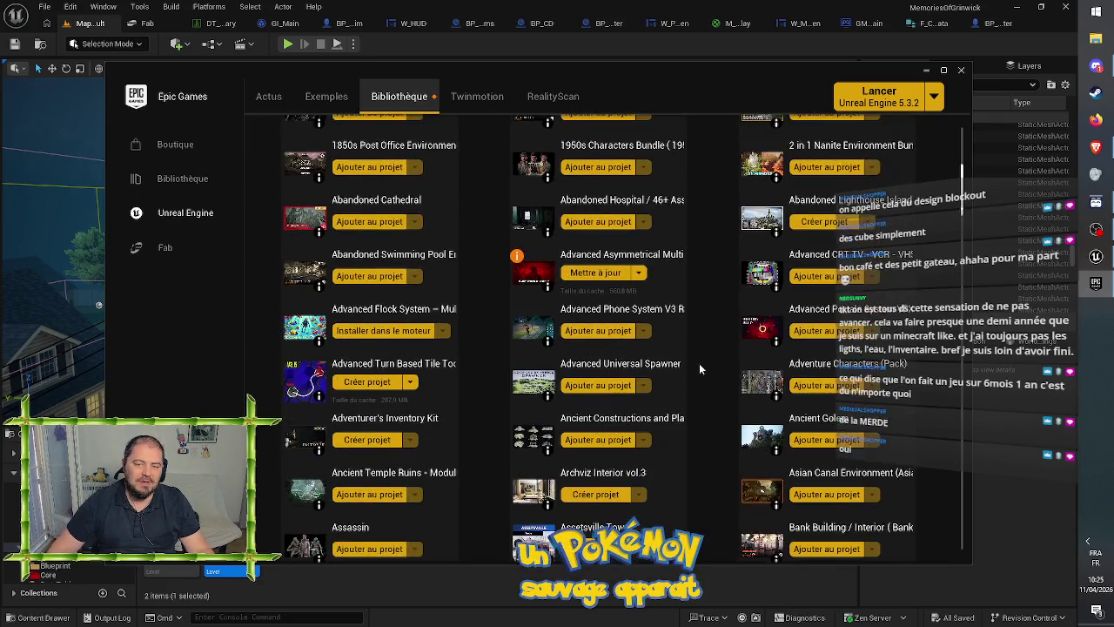
scroll(700, 379, down, 1)
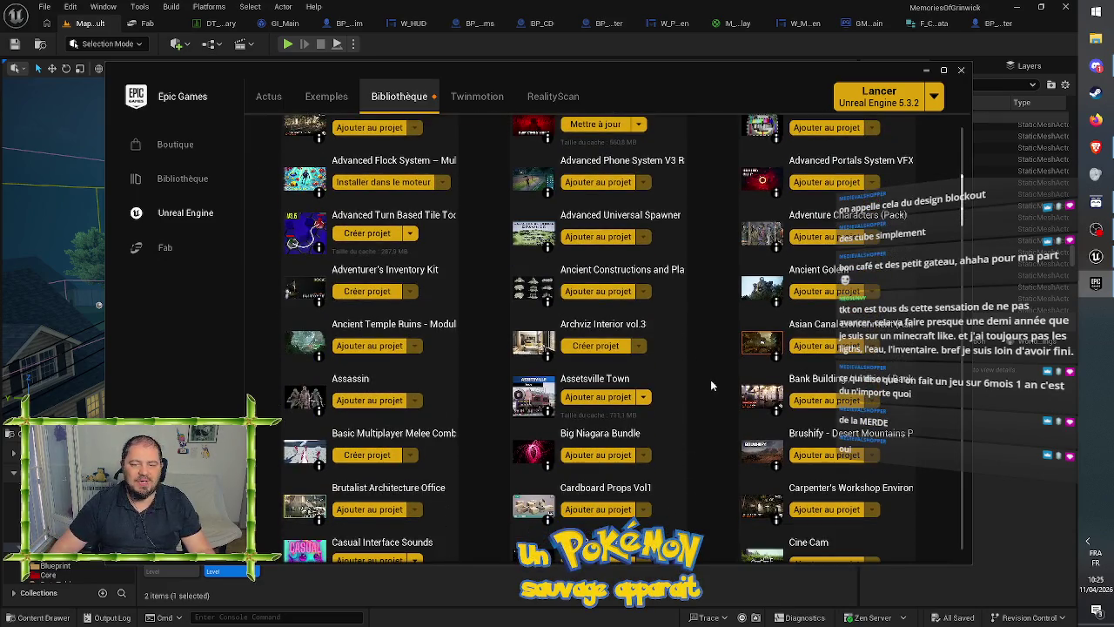
scroll(707, 387, down, 4)
scroll(708, 383, down, 1)
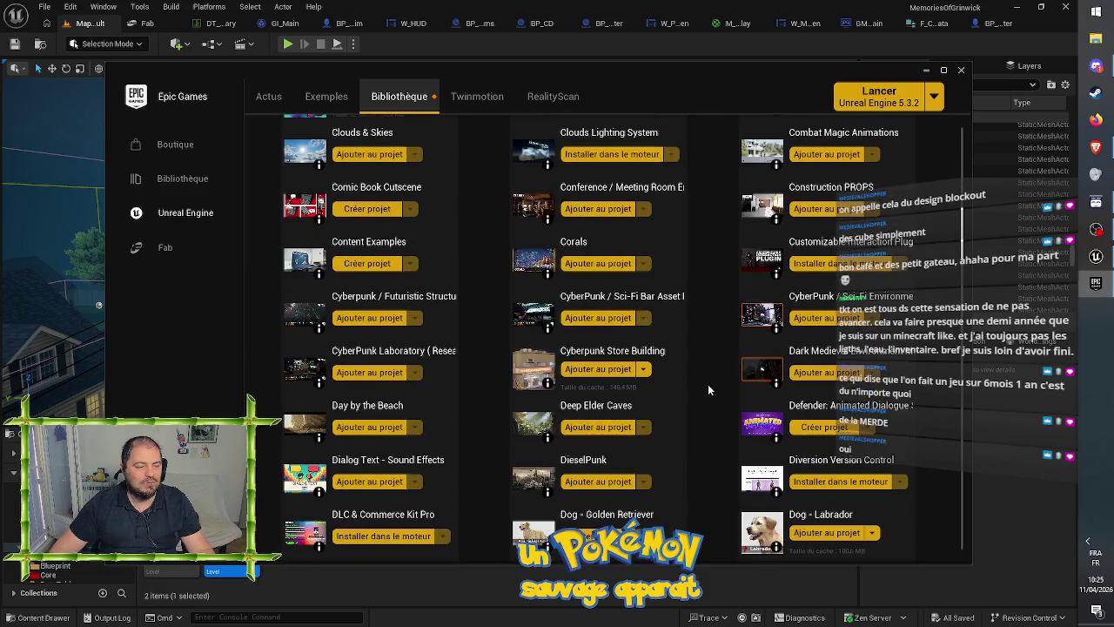
scroll(708, 384, down, 3)
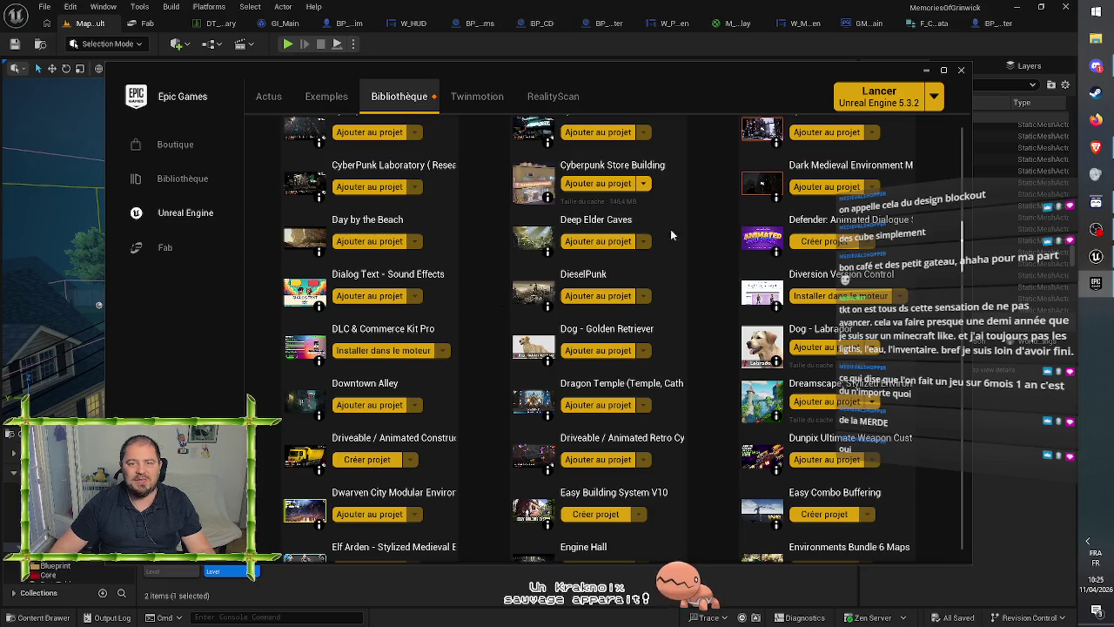
scroll(718, 252, down, 3)
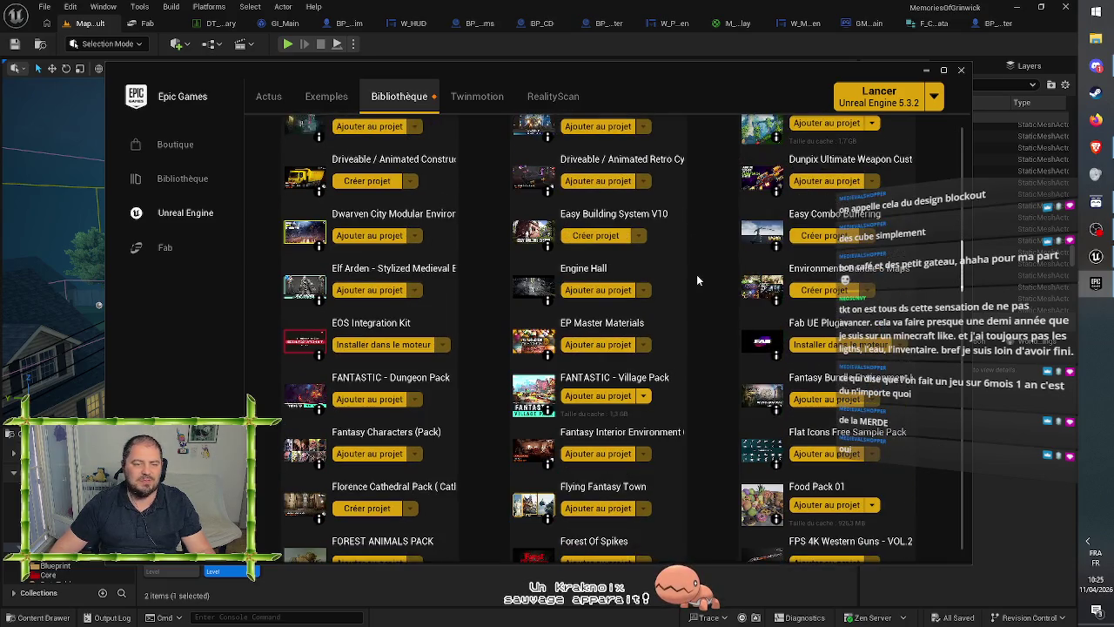
scroll(733, 335, down, 1)
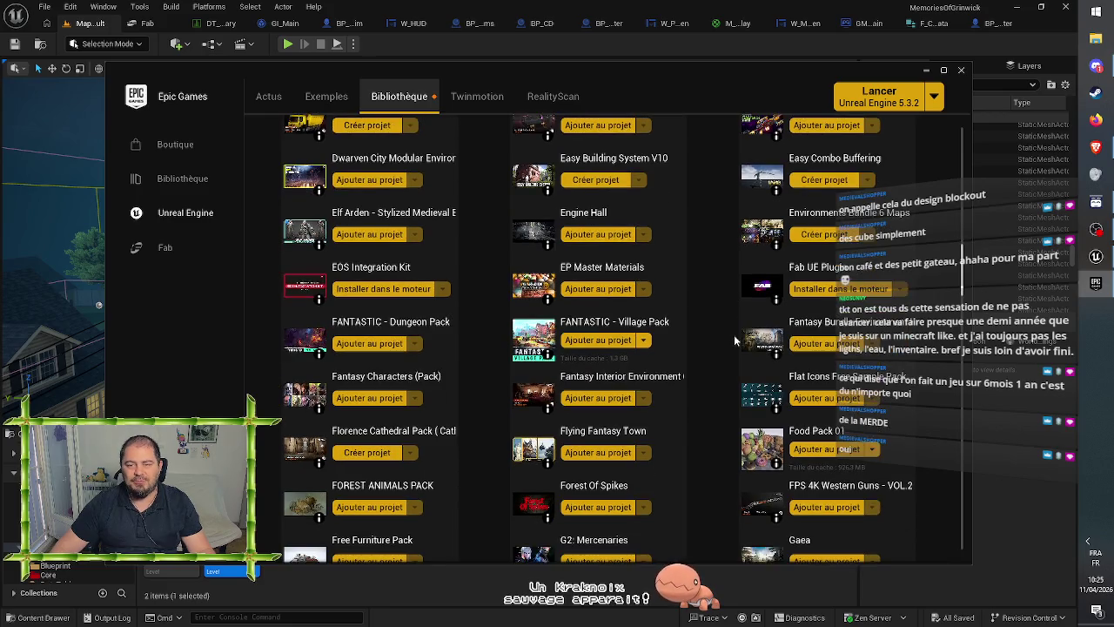
scroll(731, 357, down, 2)
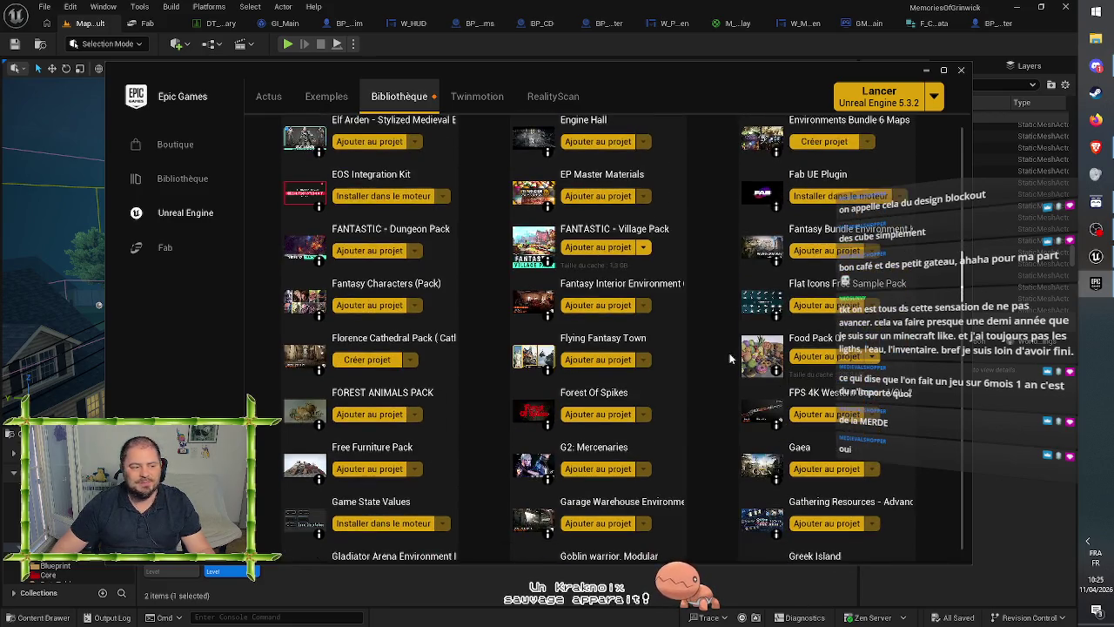
scroll(719, 386, down, 2)
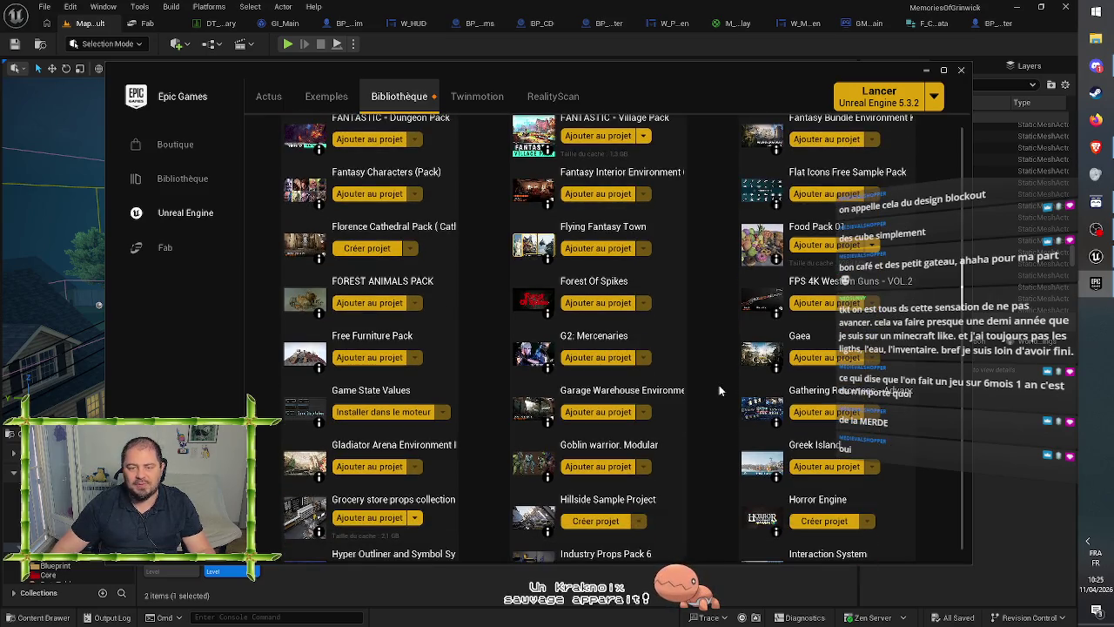
scroll(719, 390, down, 1)
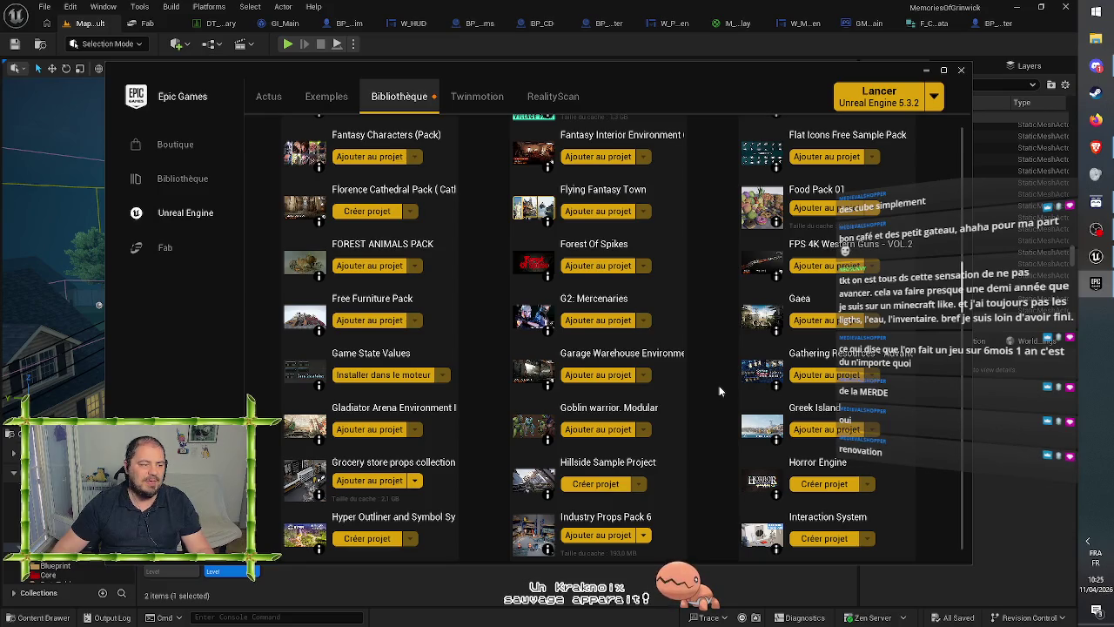
scroll(719, 390, down, 1)
scroll(717, 384, up, 10)
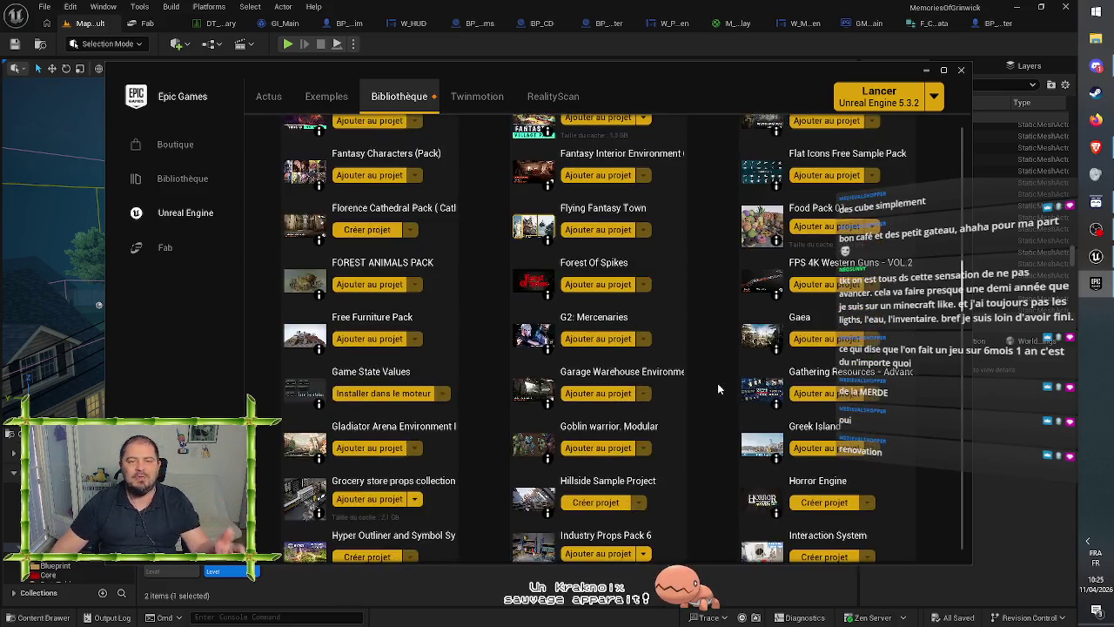
scroll(721, 366, up, 15)
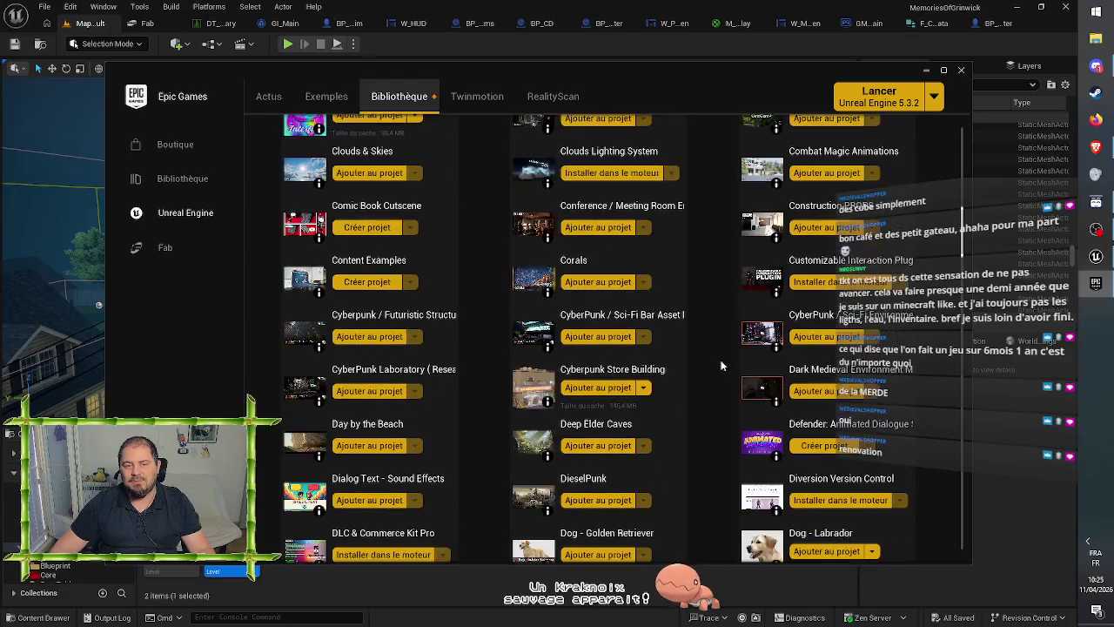
scroll(721, 357, up, 2)
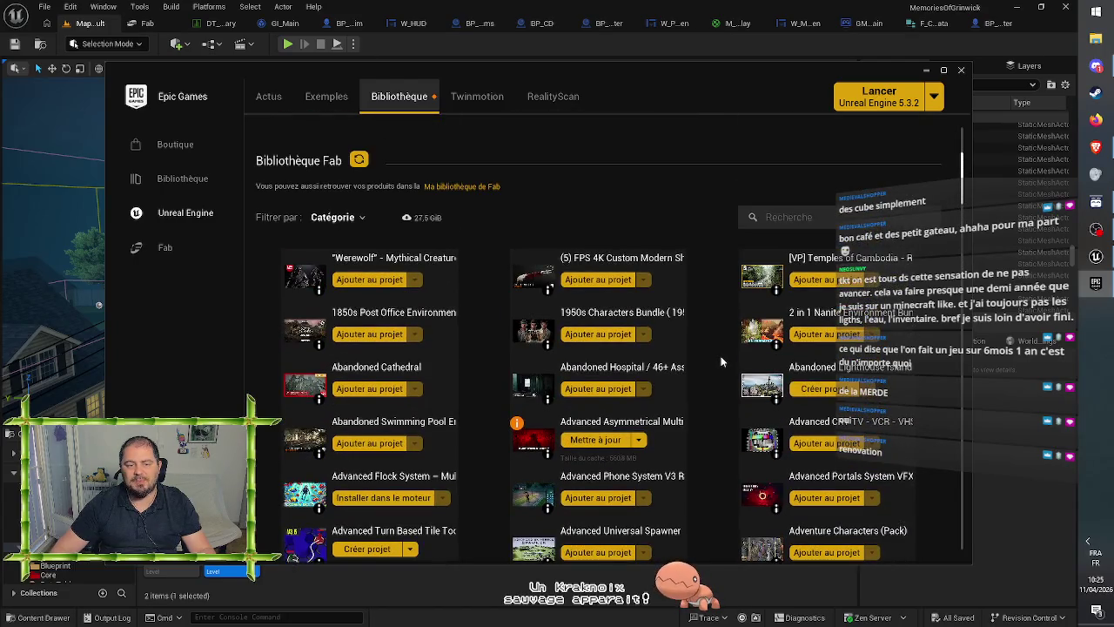
scroll(366, 180, up, 1)
- Search the Fab library for 'ren' and open the Renovation simulator asset details
click(801, 310)
text(ren)
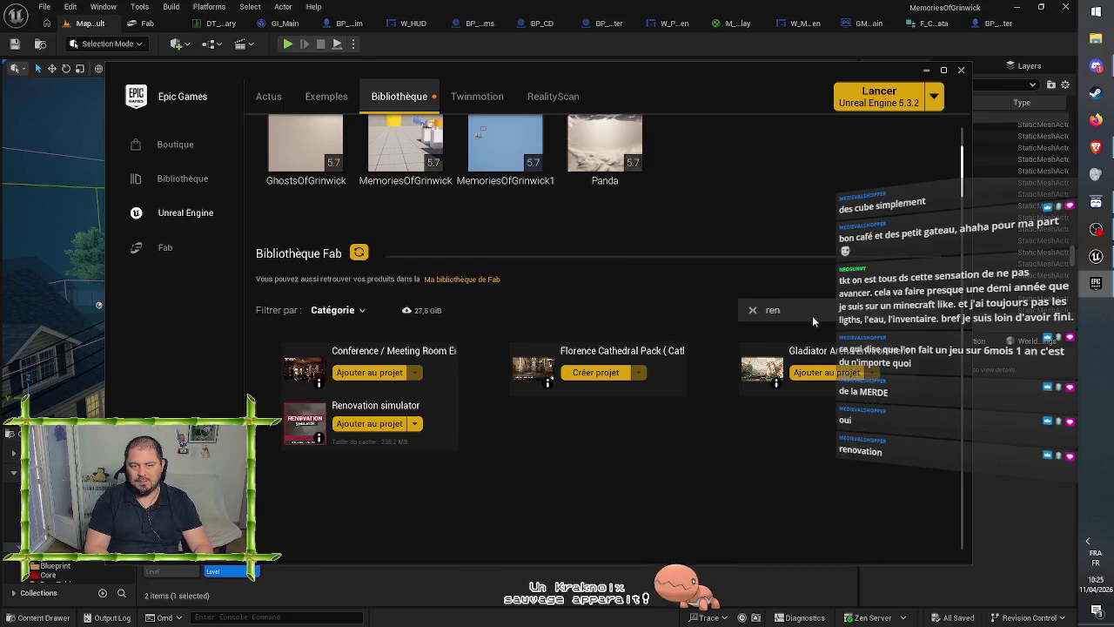
click(389, 408)
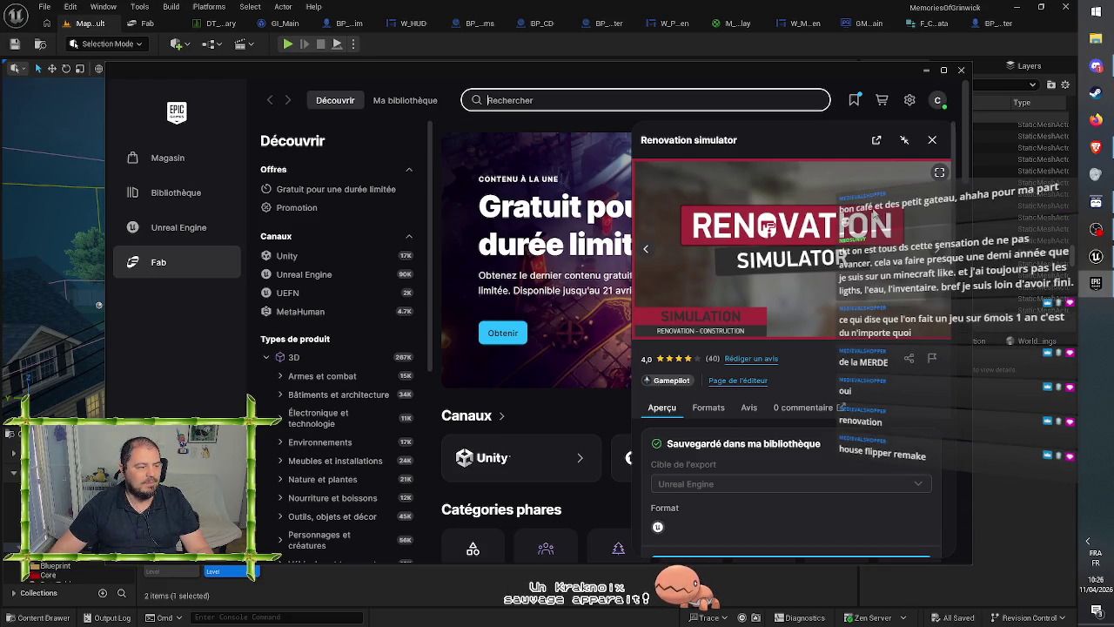
scroll(825, 284, down, 5)
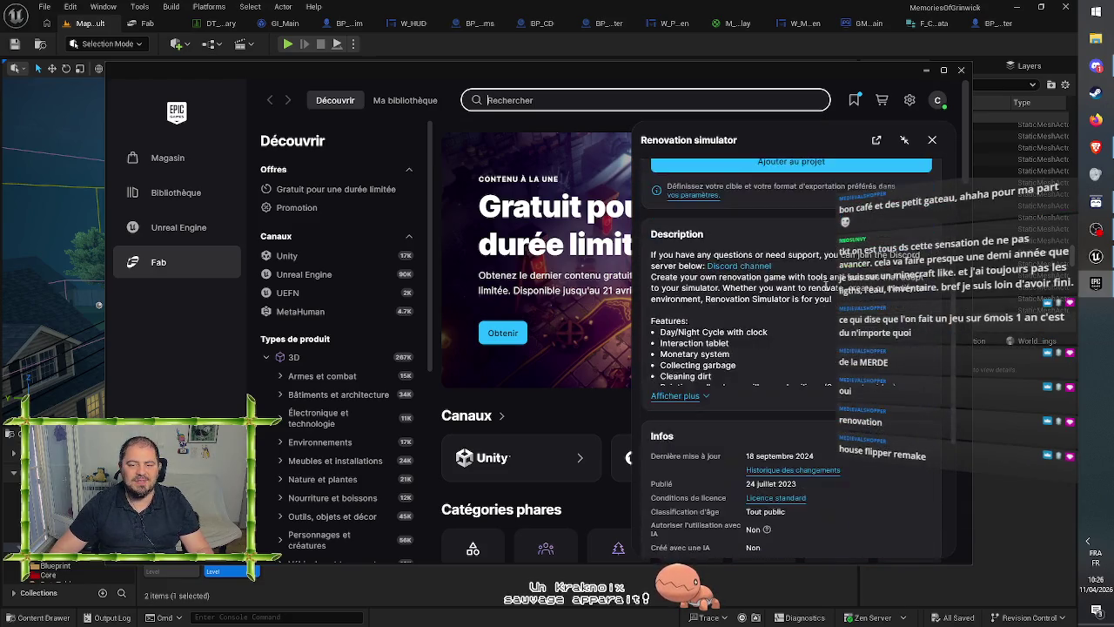
scroll(881, 284, up, 4)
scroll(886, 278, up, 1)
- Browse six Renovation simulator screenshots up to the orange-floor room, then close the details
click(938, 251)
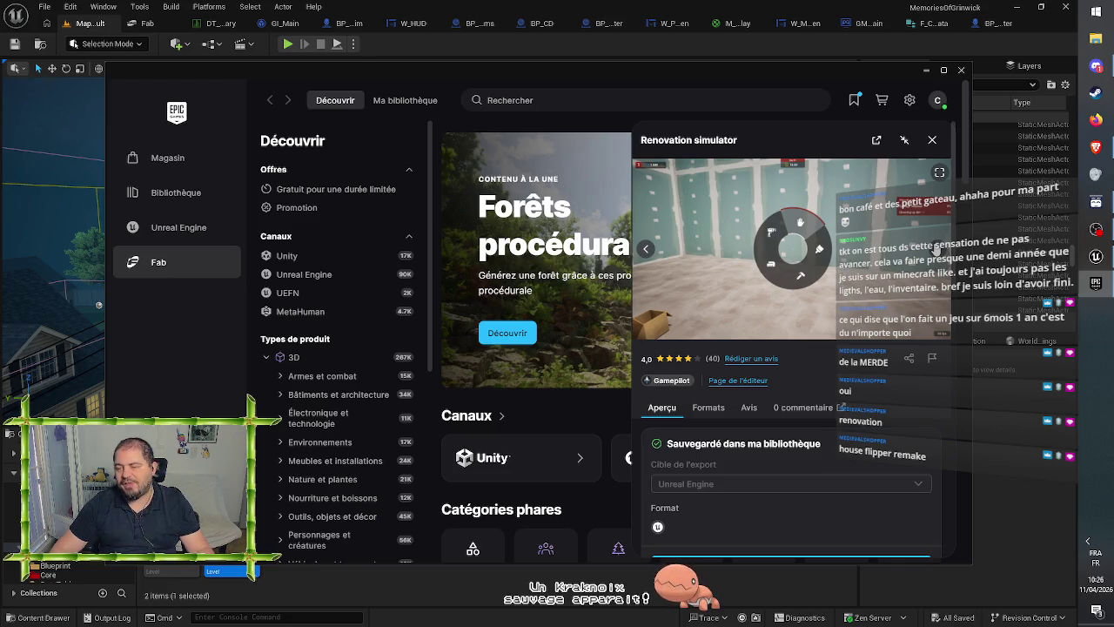
click(937, 250)
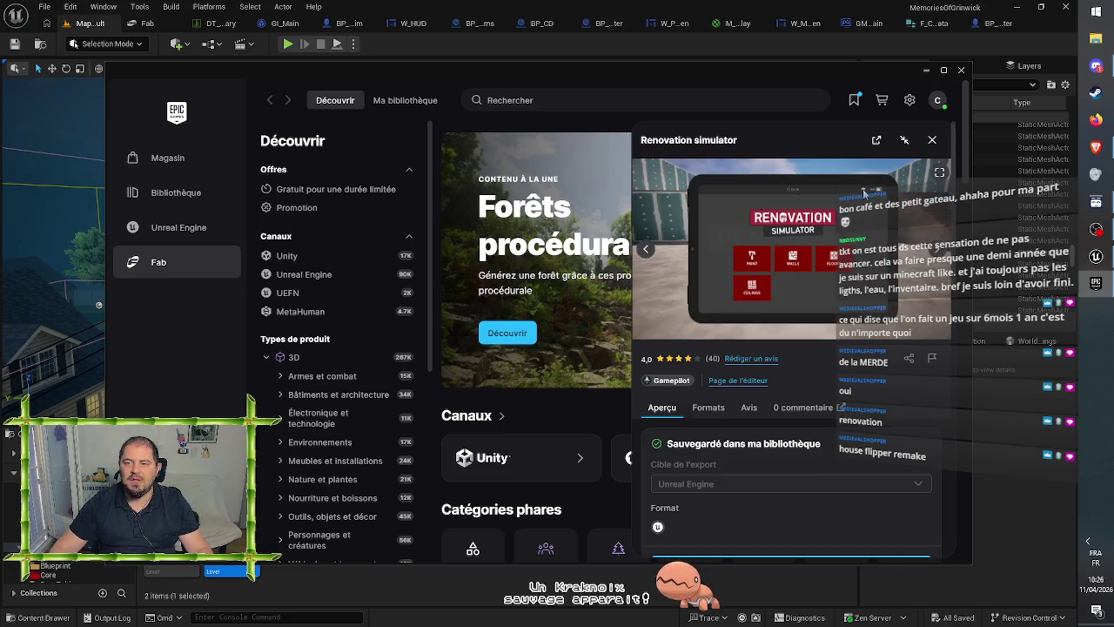
click(938, 252)
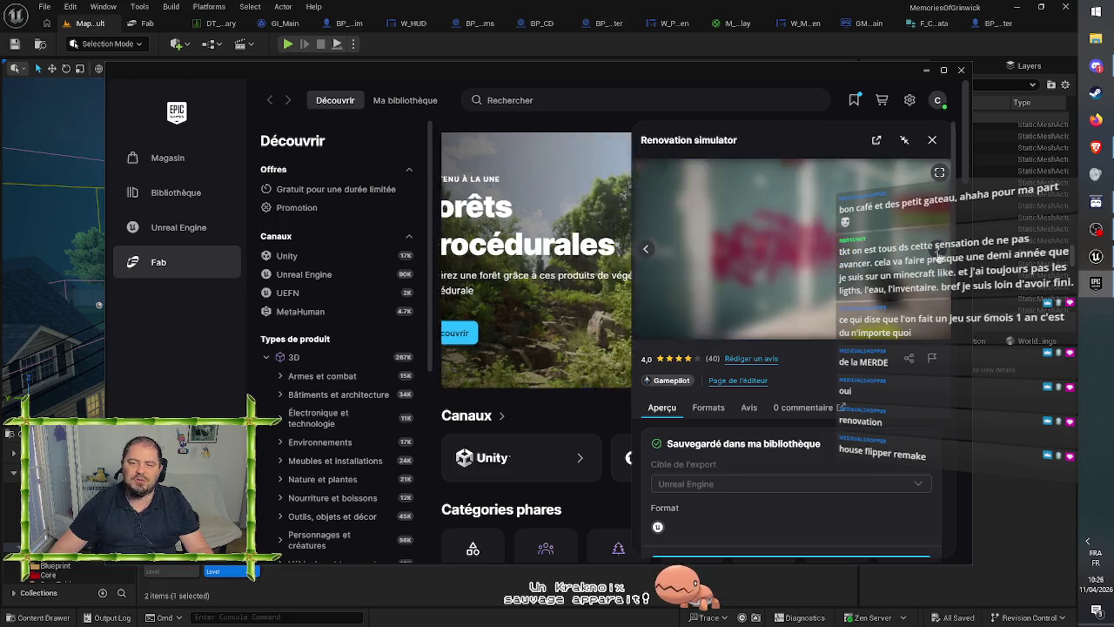
click(939, 257)
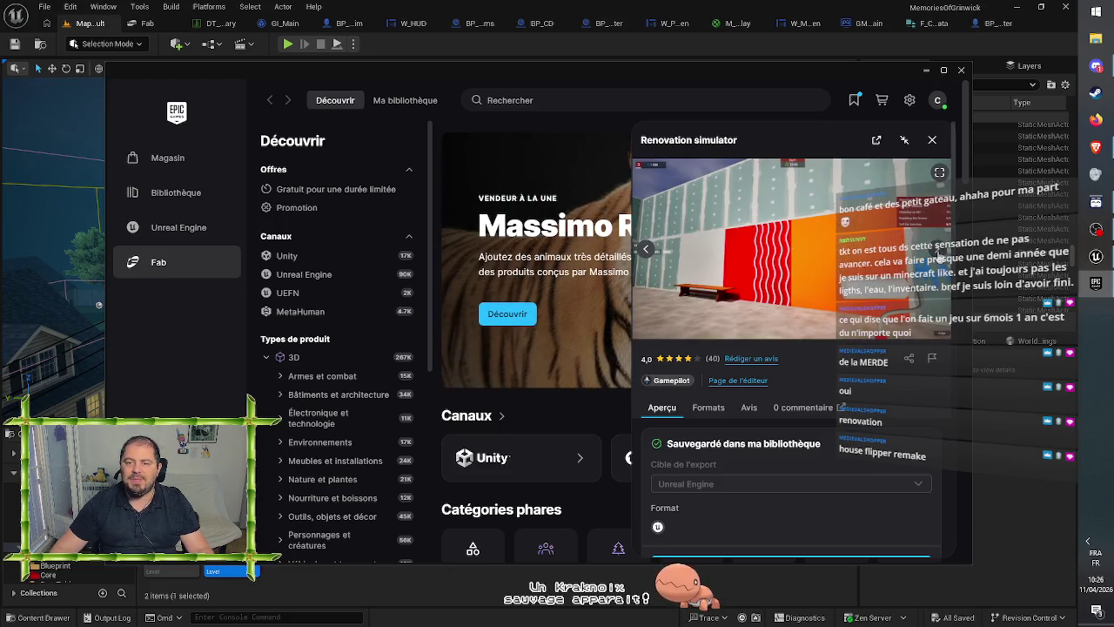
click(939, 256)
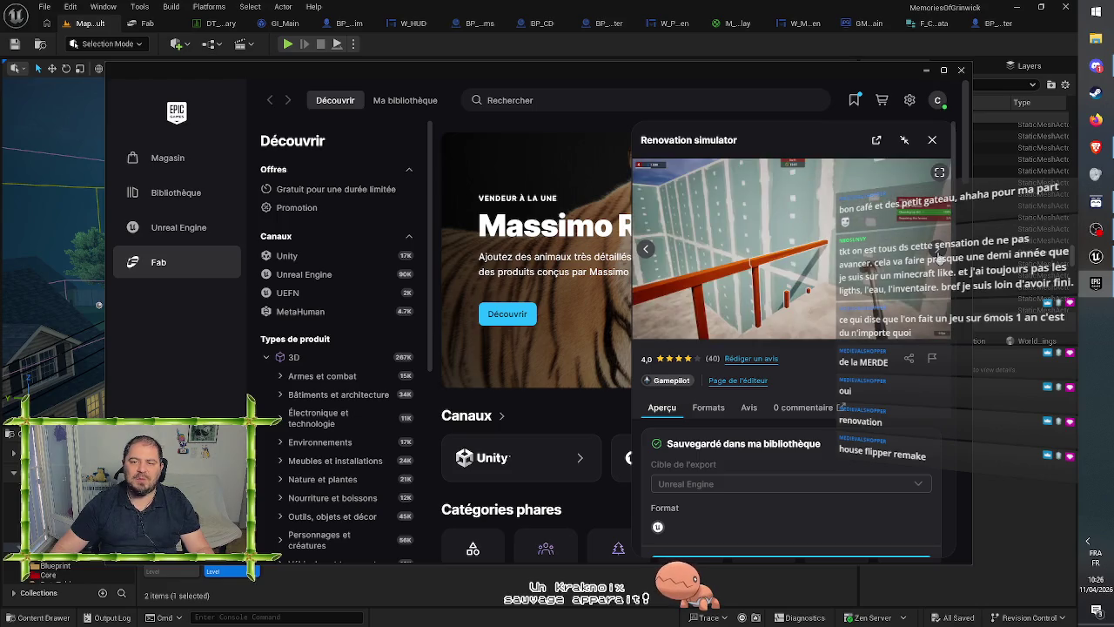
click(939, 257)
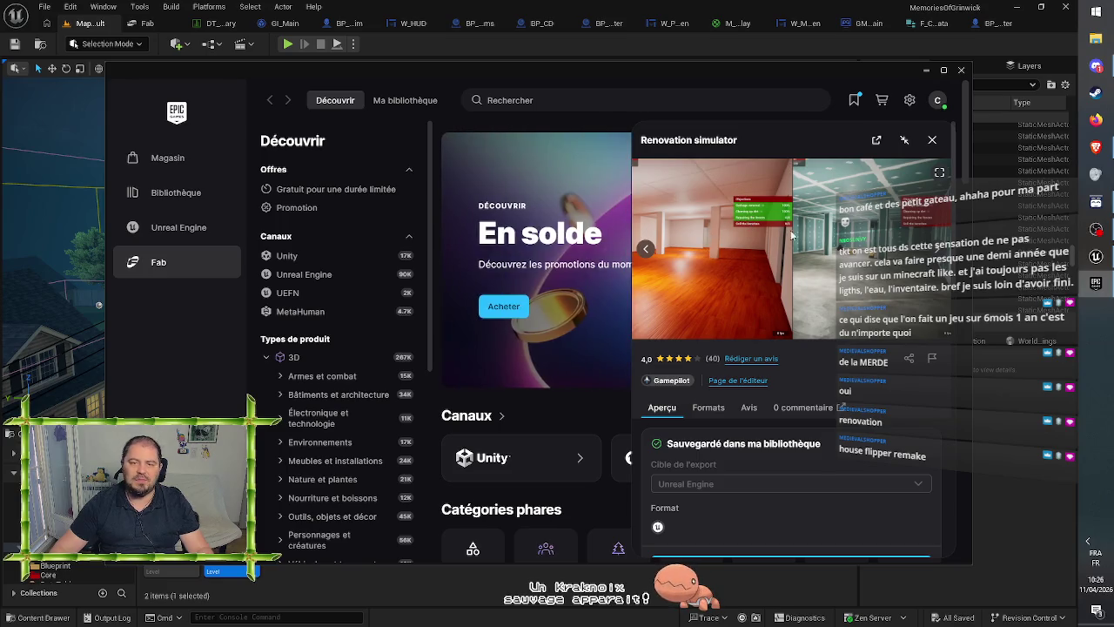
click(931, 142)
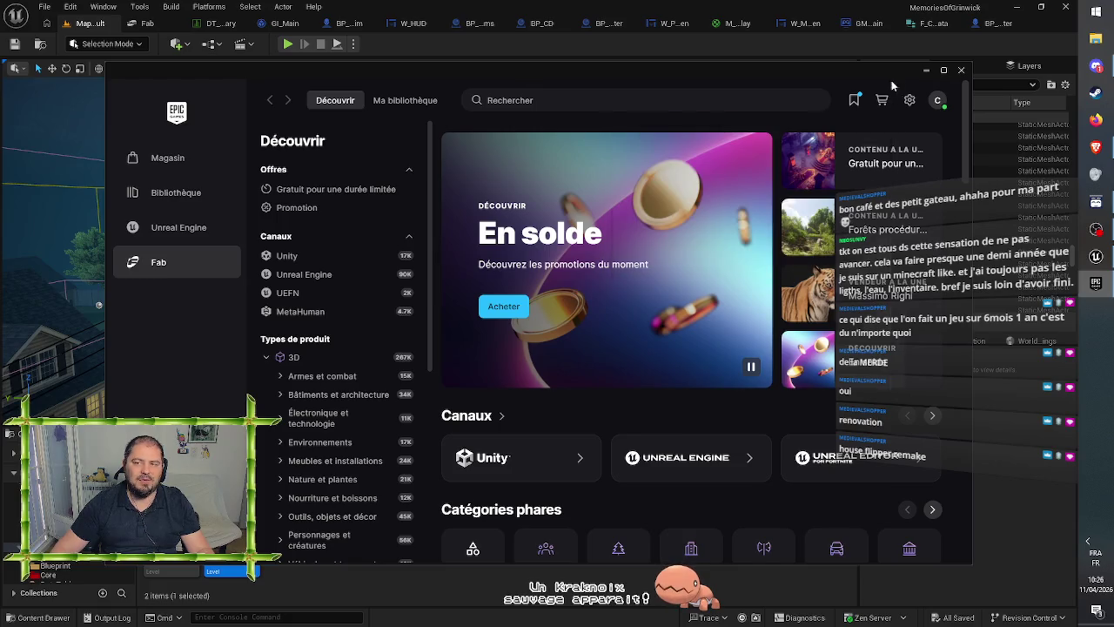
- Minimize the launcher, fly the editor camera over the trees toward the houses, then switch to Steam
click(923, 70)
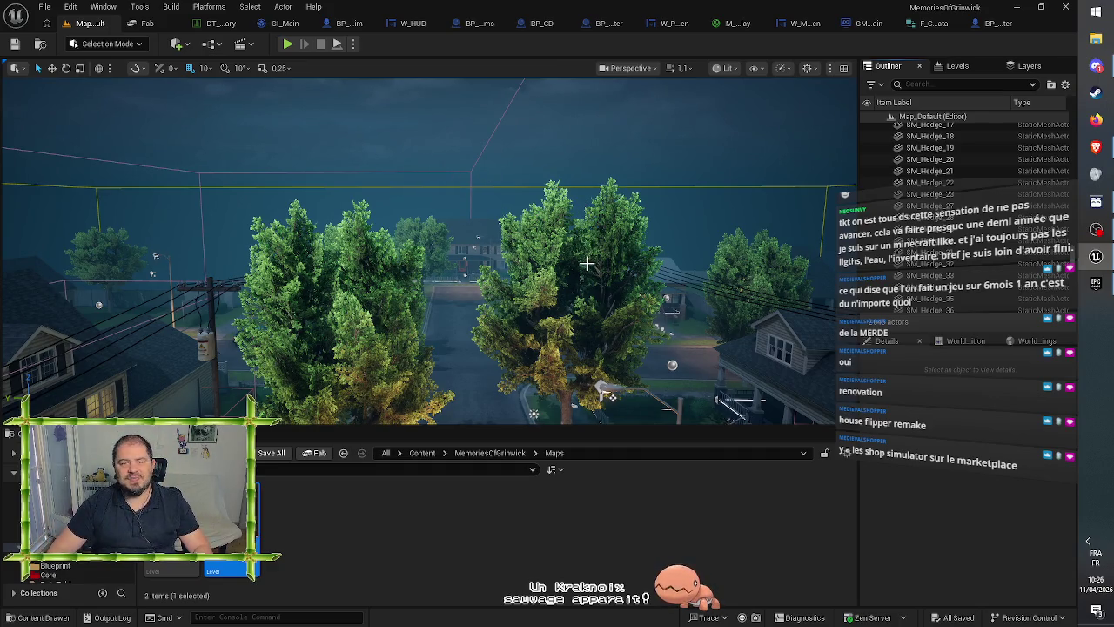
drag(587, 259, 540, 253)
mouse_move(734, 395)
mouse_down()
mouse_move(775, 414)
mouse_move(802, 385)
mouse_up()
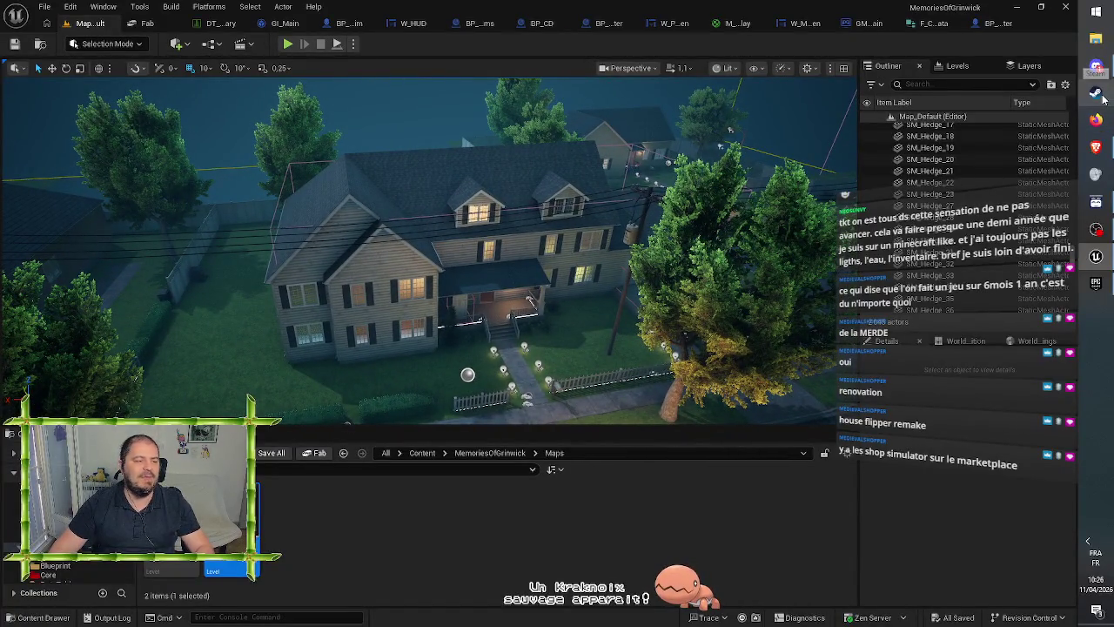
click(1104, 99)
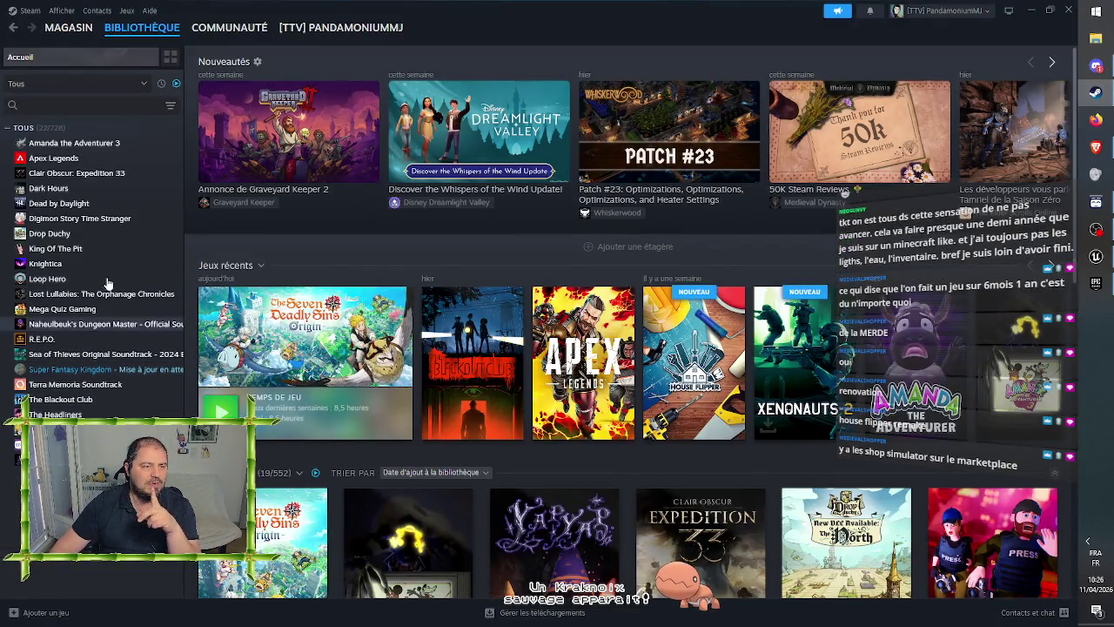
- Show the whole Steam library instead of ready-to-play items and select Streamer Life Simulator 2
click(76, 384)
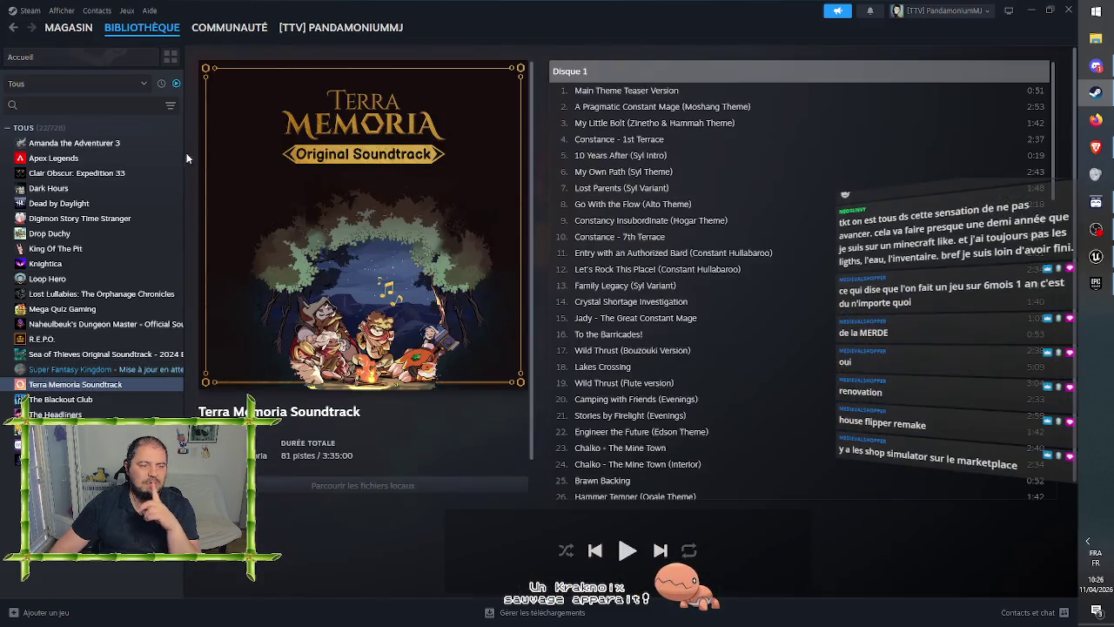
click(176, 85)
scroll(110, 367, up, 5)
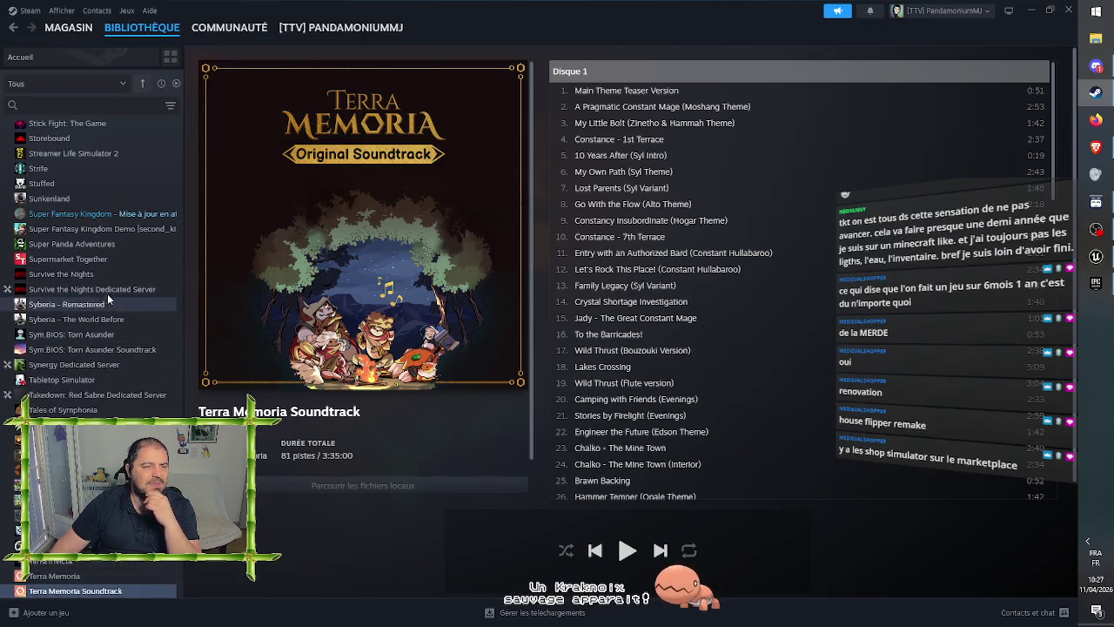
scroll(108, 262, up, 1)
click(108, 214)
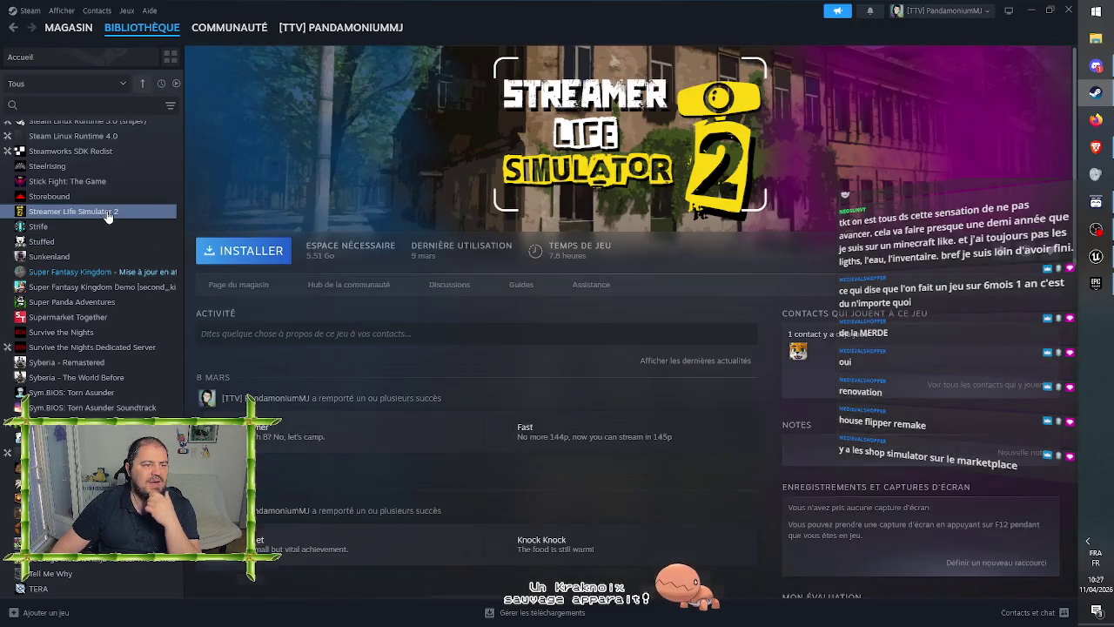
- Open Streamer Life Simulator 2's store page, play then pause its trailer, and highlight the release date
click(251, 287)
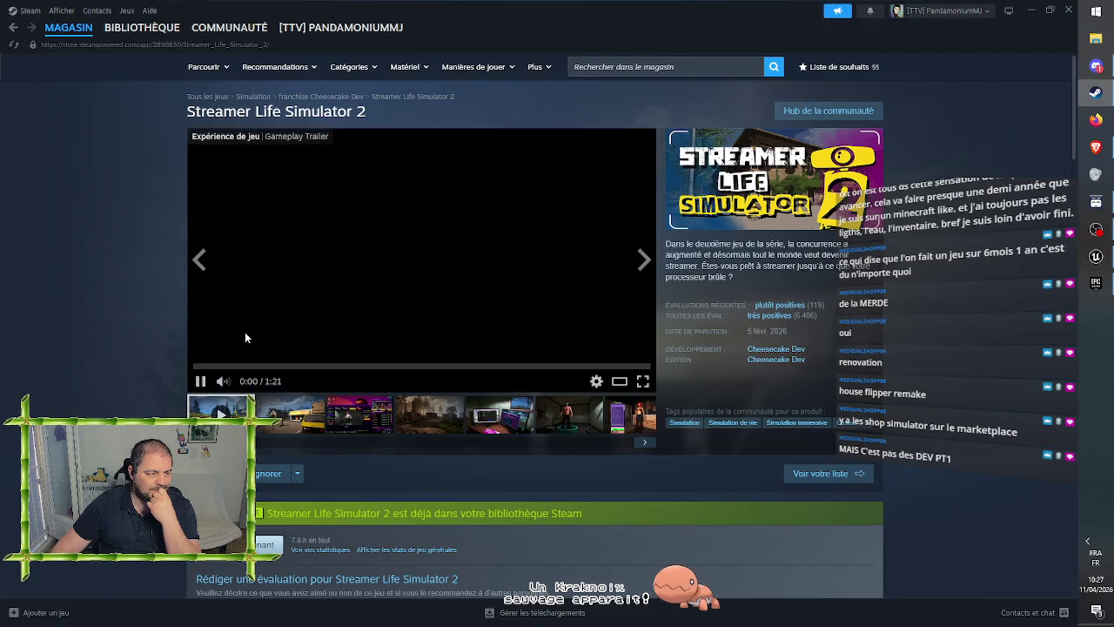
click(233, 360)
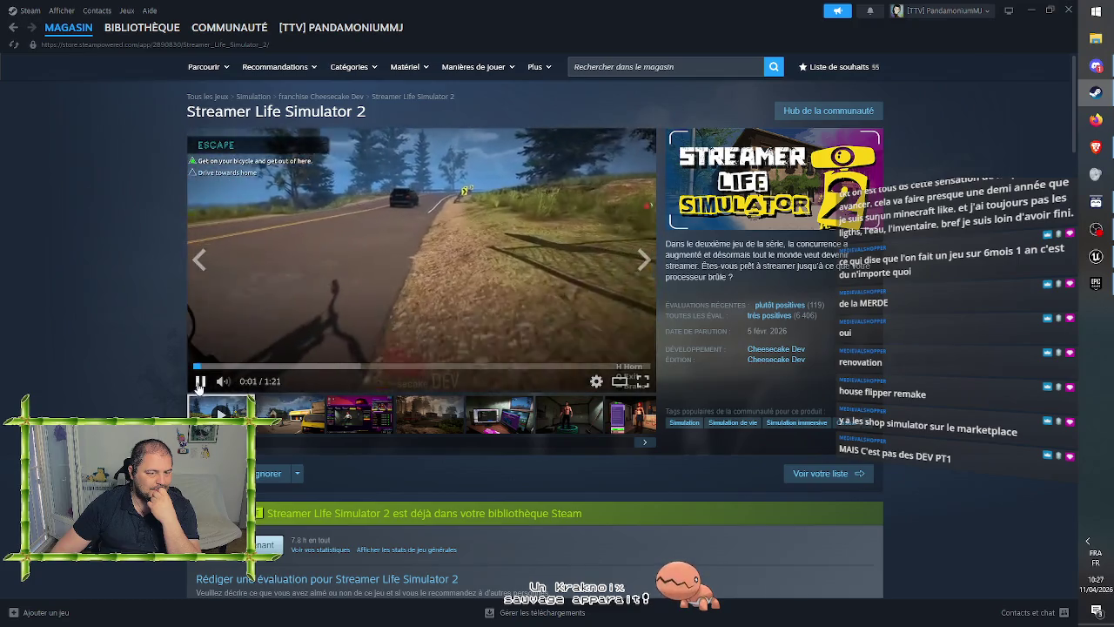
click(599, 359)
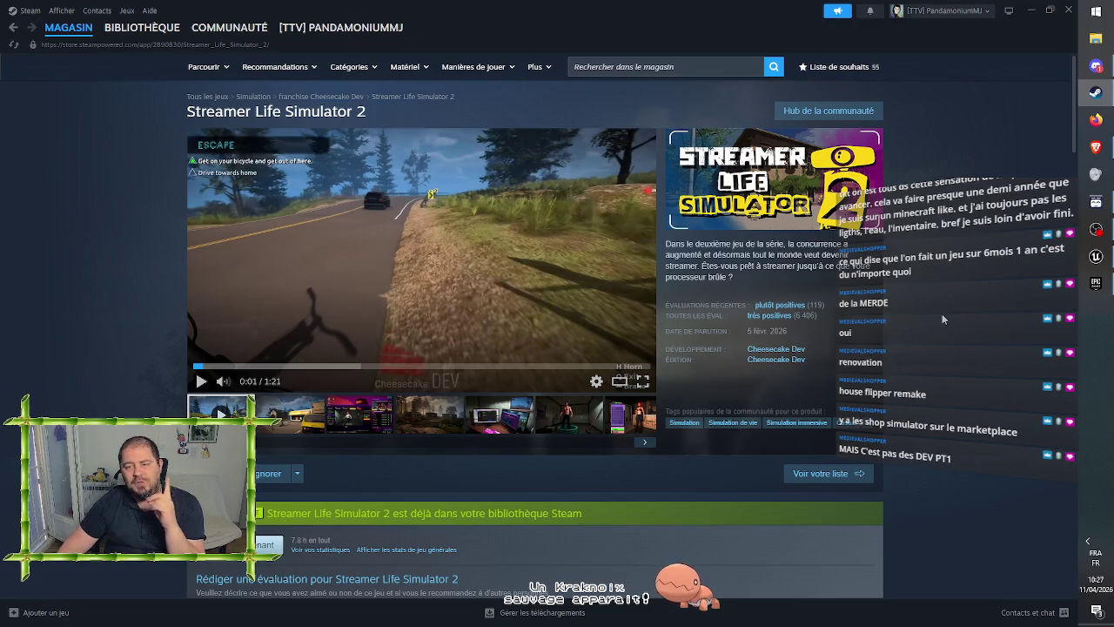
drag(748, 331, 789, 334)
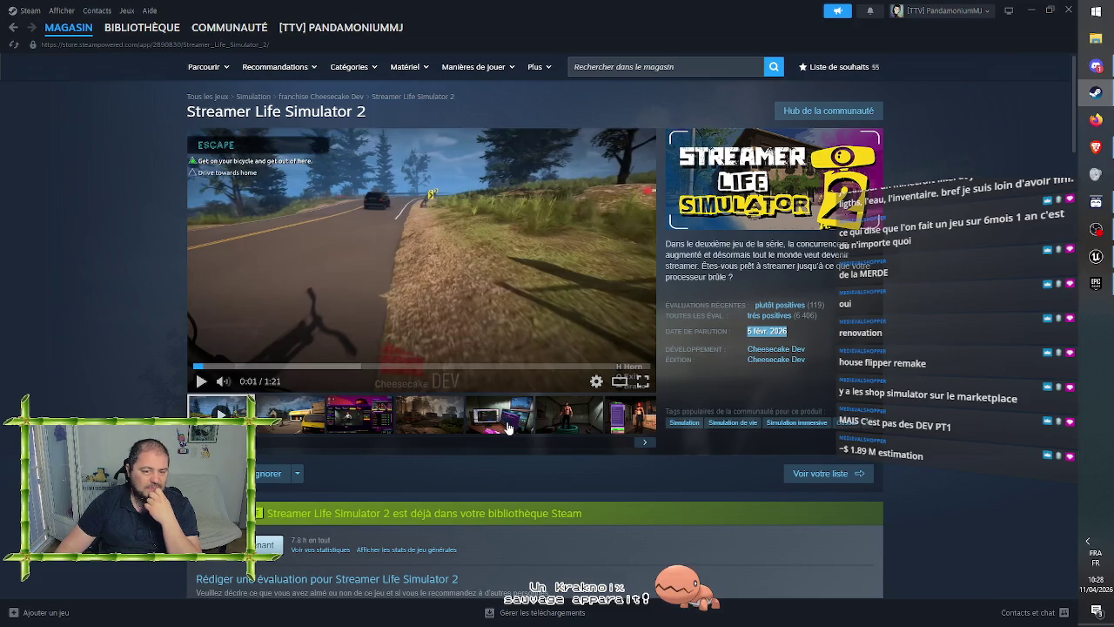
- Browse the store screenshots and view the clothes-store screenshot full screen, then leave it
click(509, 427)
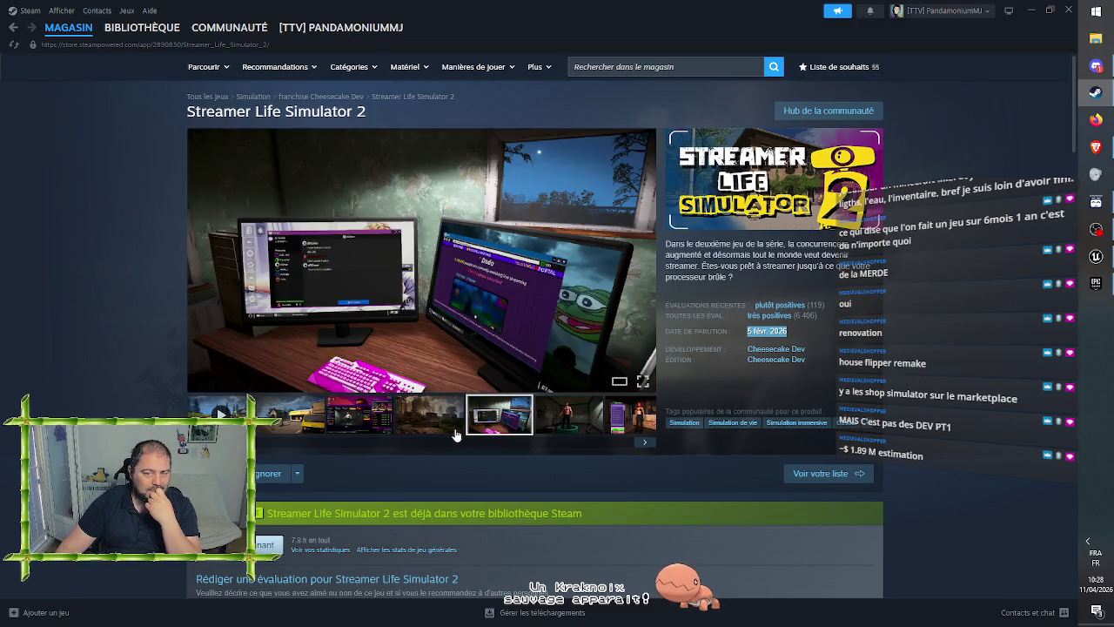
click(449, 434)
click(372, 421)
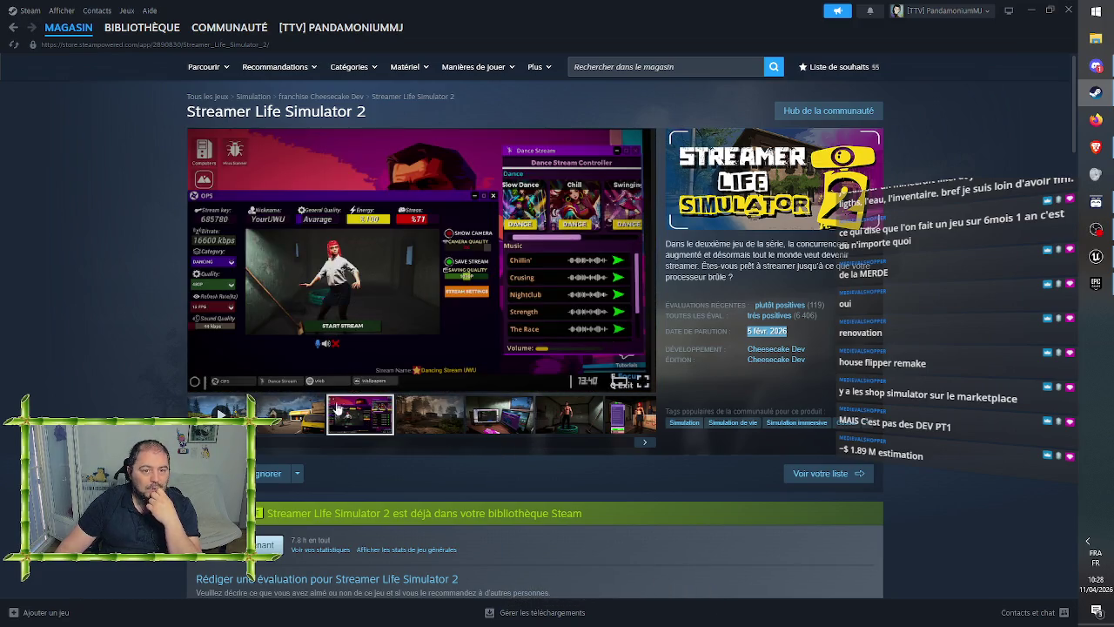
click(294, 409)
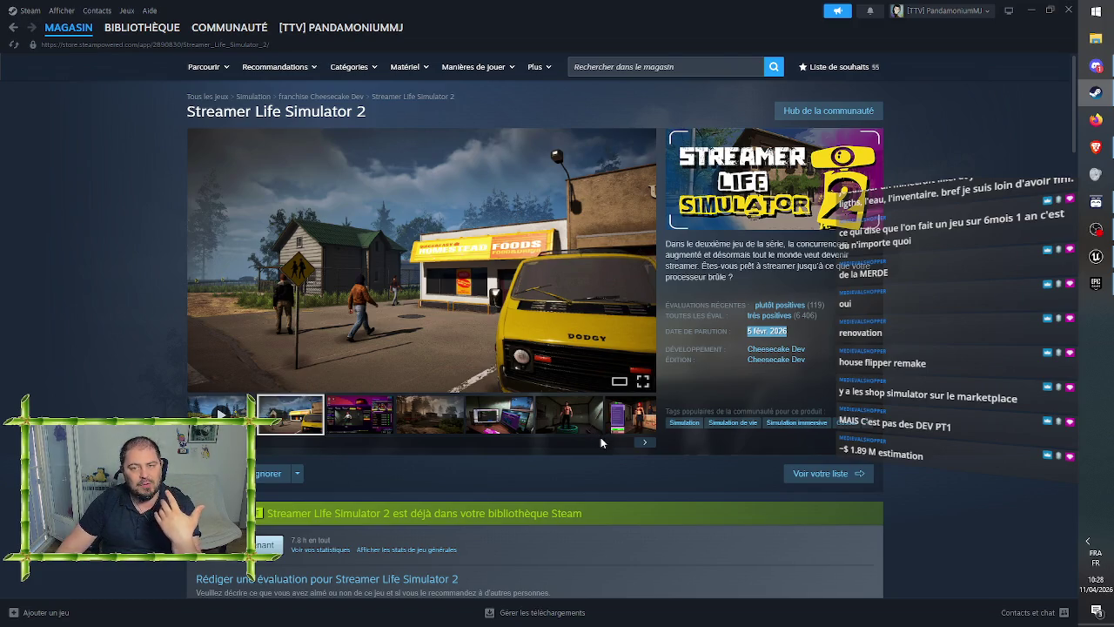
click(630, 431)
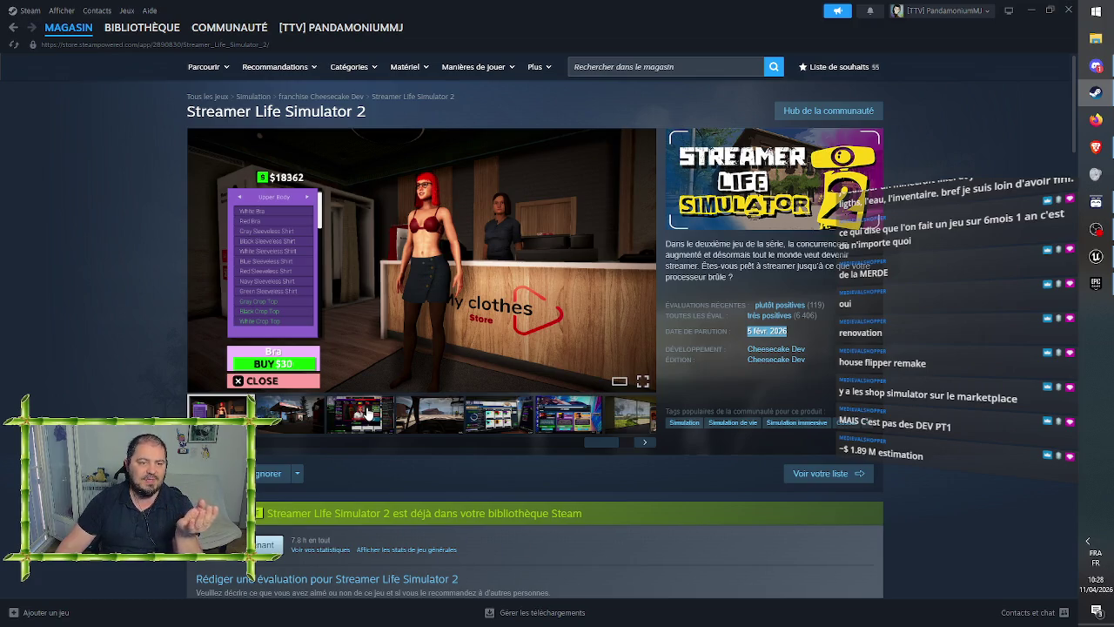
click(644, 380)
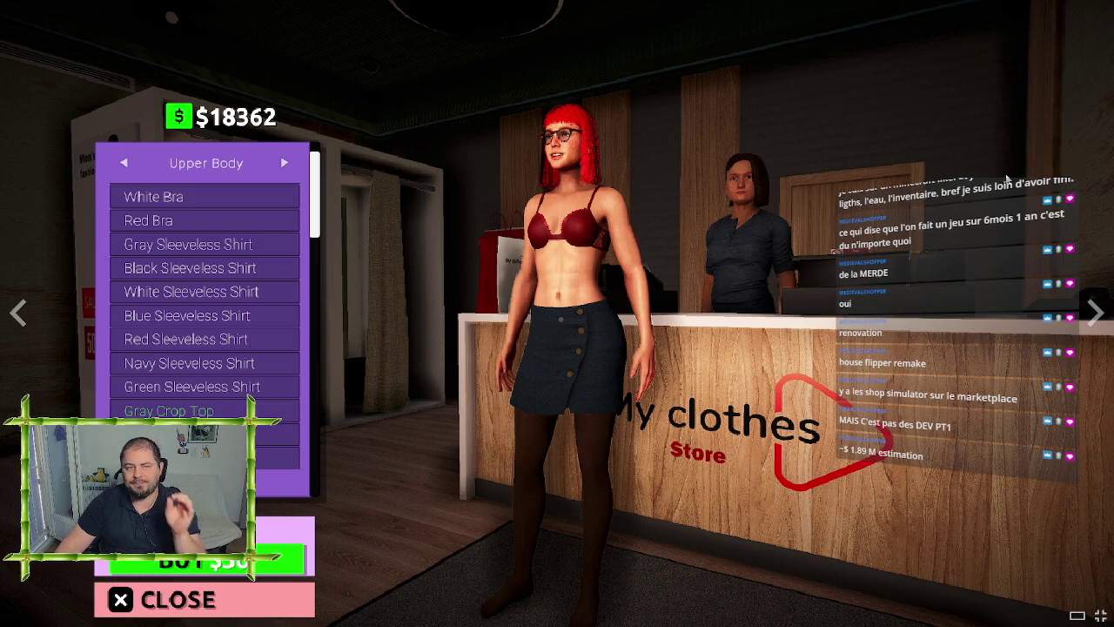
key(alt+Tab)
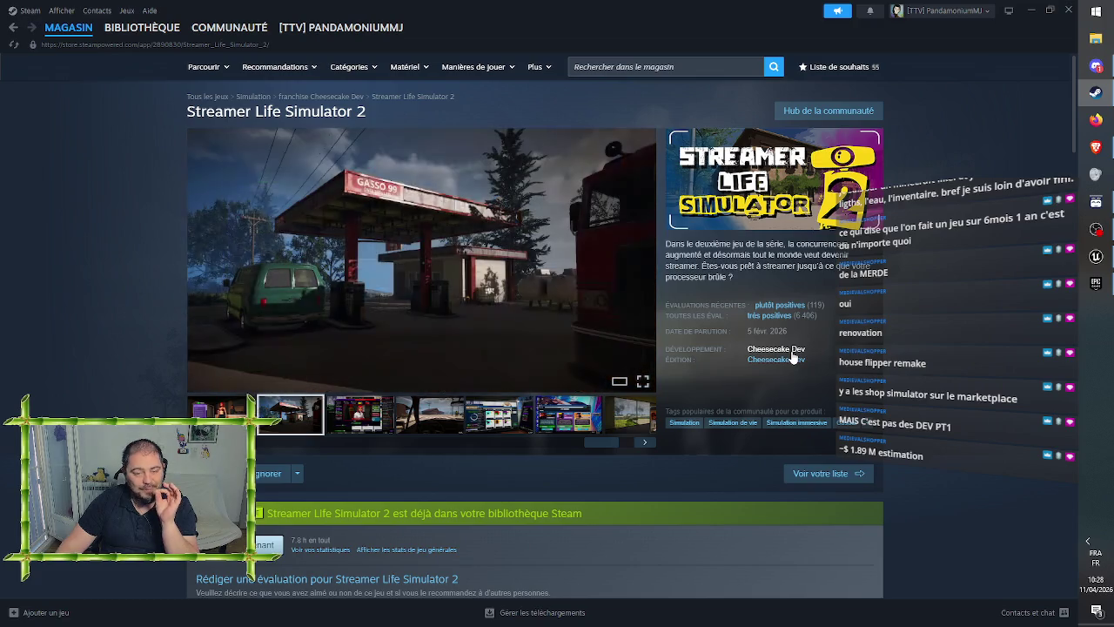
- Bring up the LINK WORKERS screenshot, enlarge and close it, then open the Cheesecake Dev page
click(429, 416)
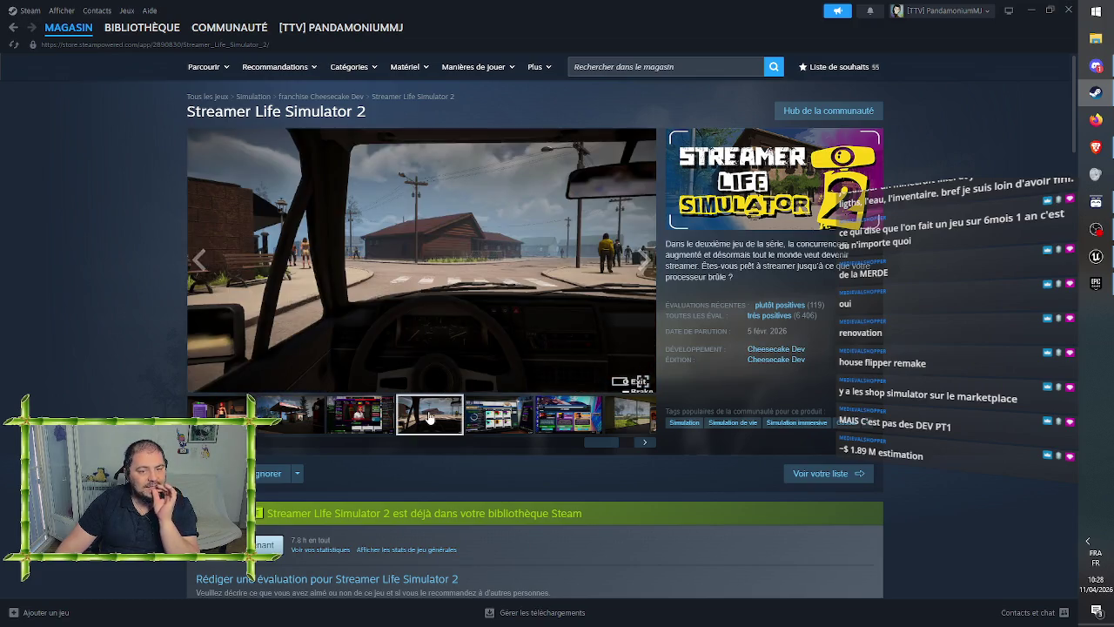
click(508, 411)
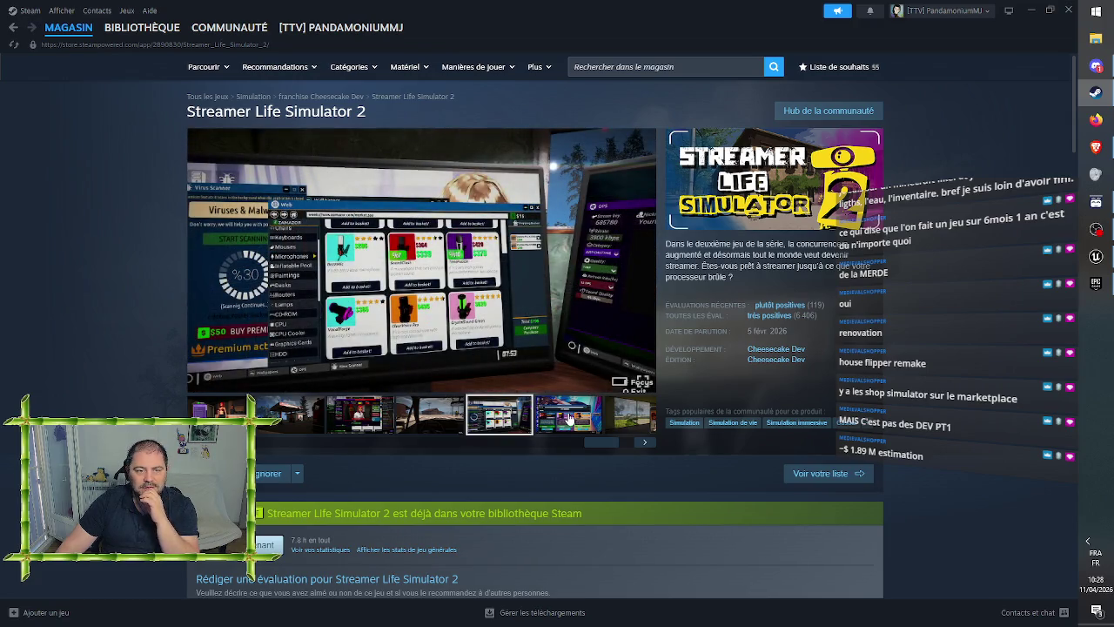
click(568, 418)
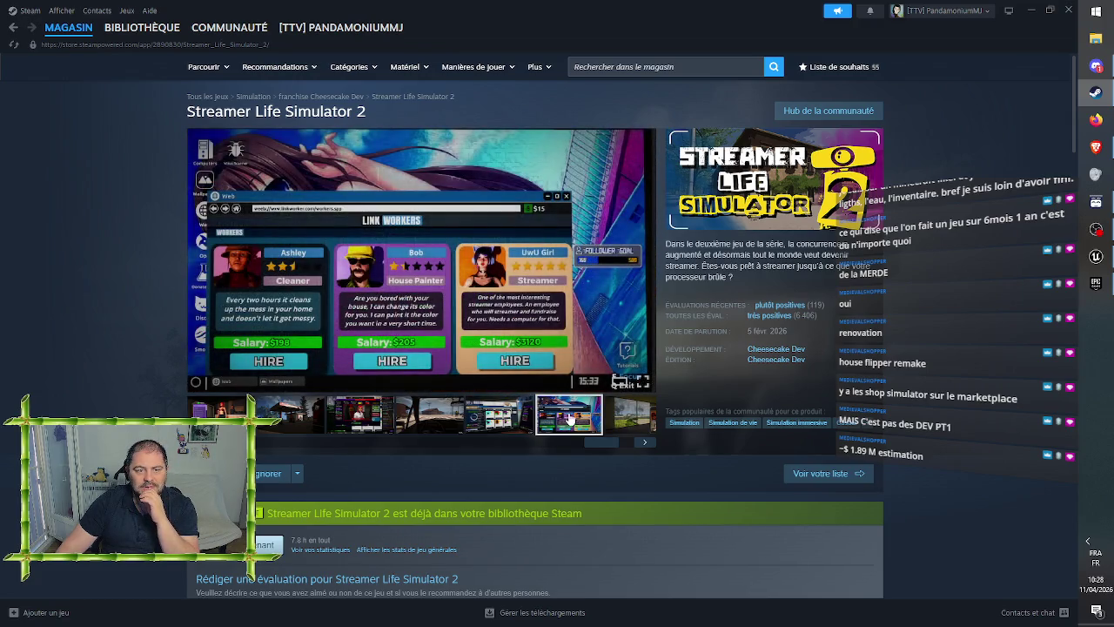
click(515, 310)
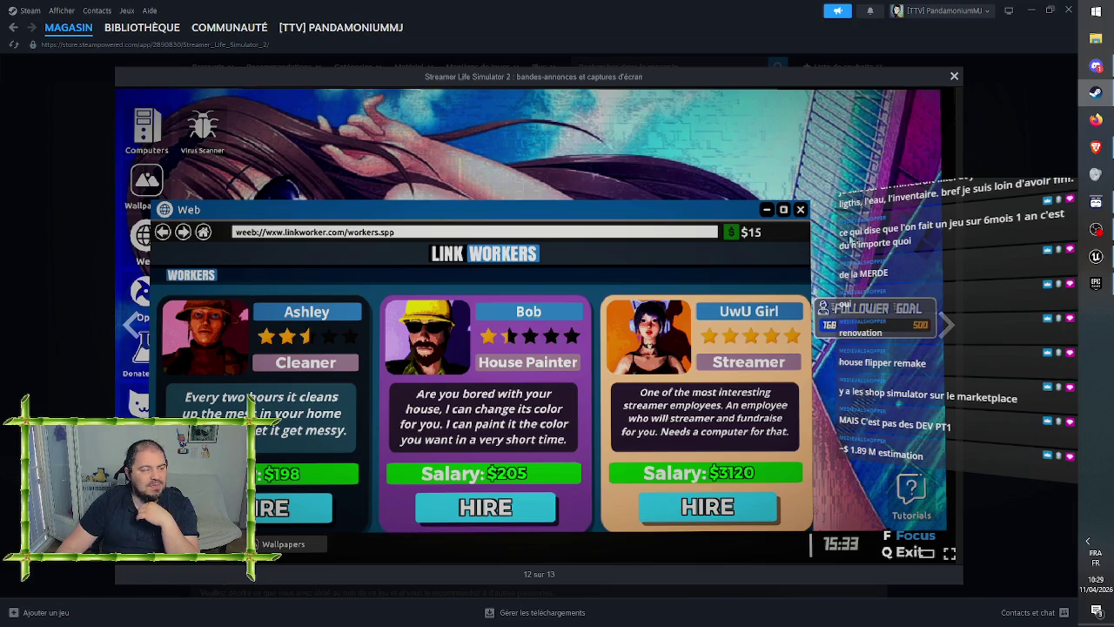
click(954, 78)
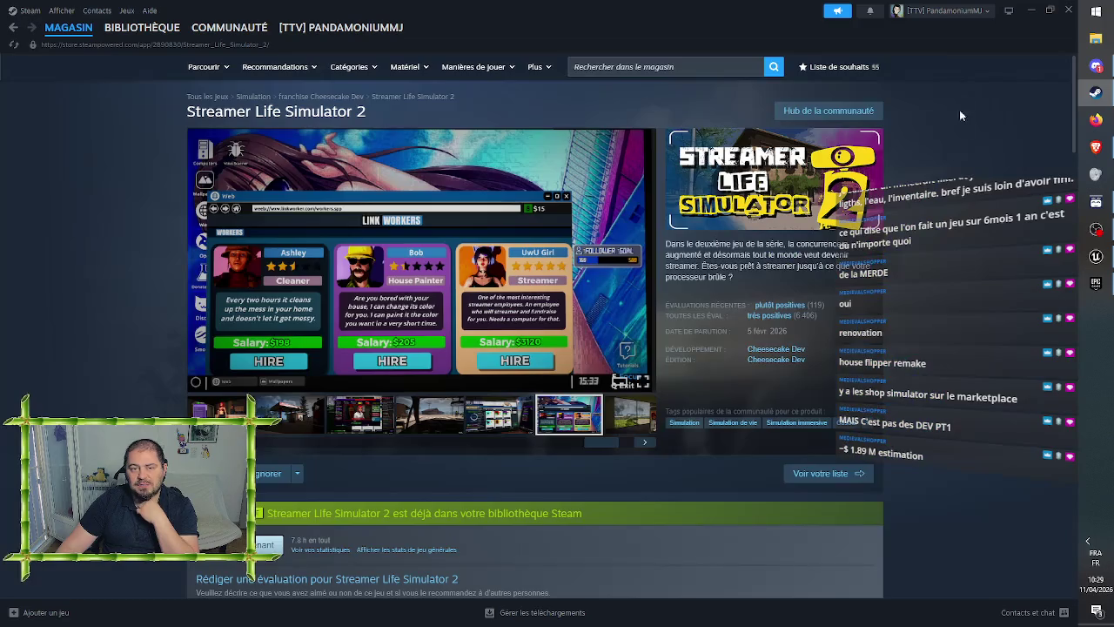
click(788, 350)
- Scroll through the Cheesecake Dev developer page's game list and back up
scroll(962, 311, down, 5)
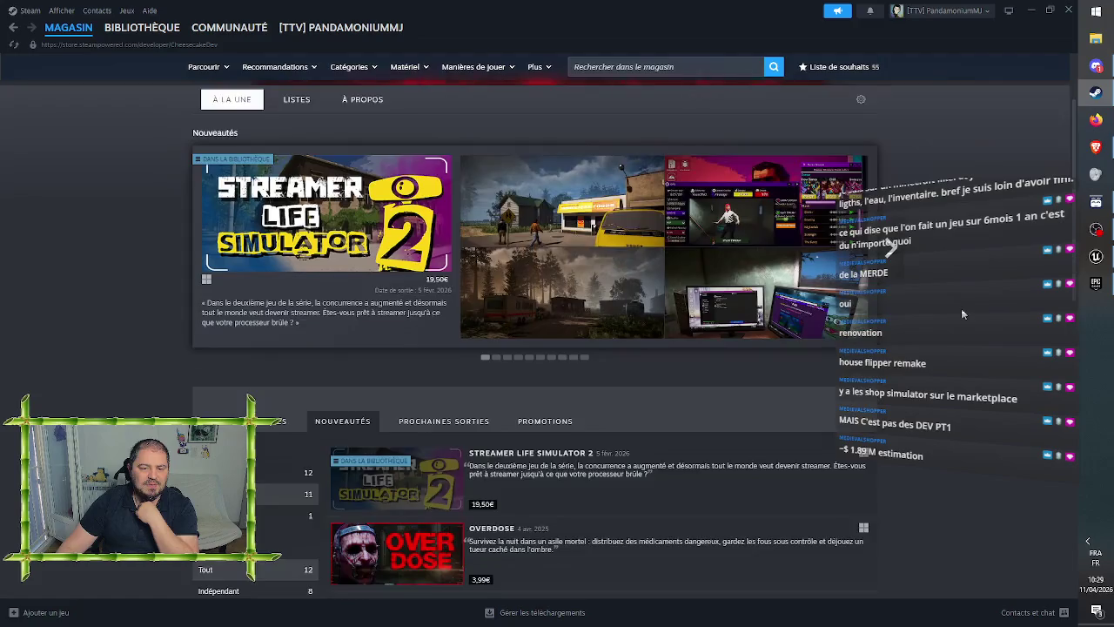
scroll(962, 311, down, 4)
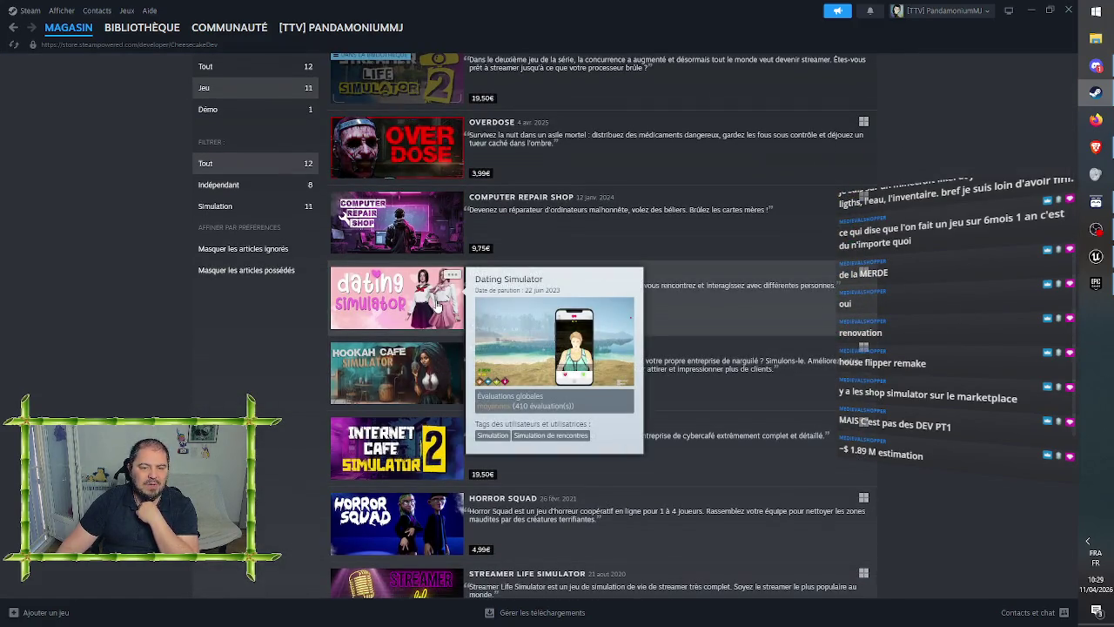
scroll(435, 307, down, 1)
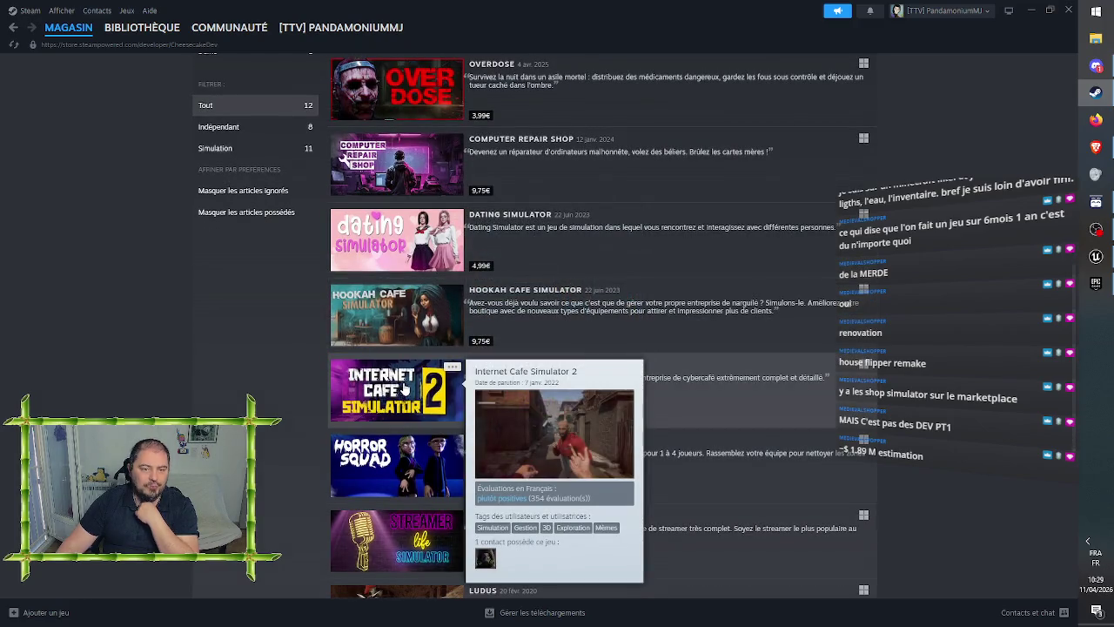
mouse_move(390, 327)
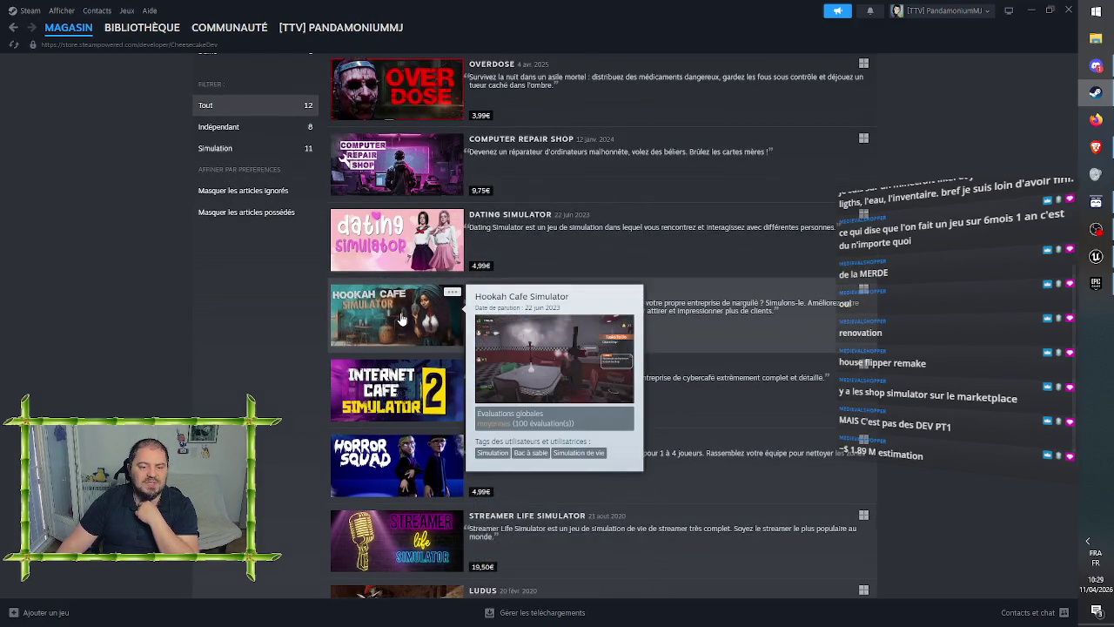
scroll(400, 322, down, 3)
mouse_move(394, 380)
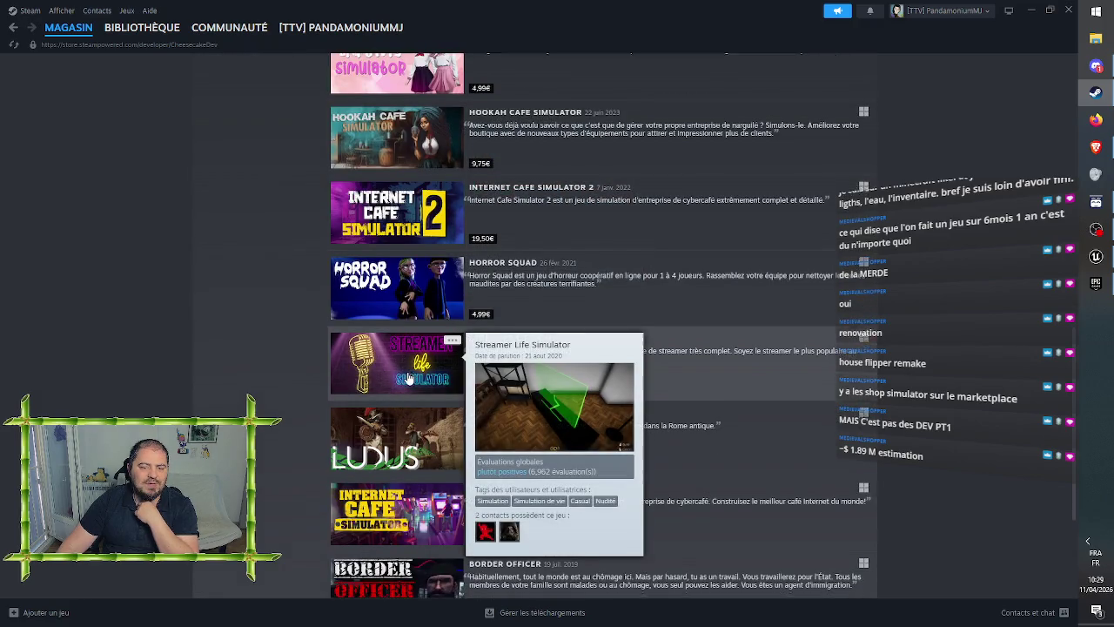
scroll(396, 383, down, 2)
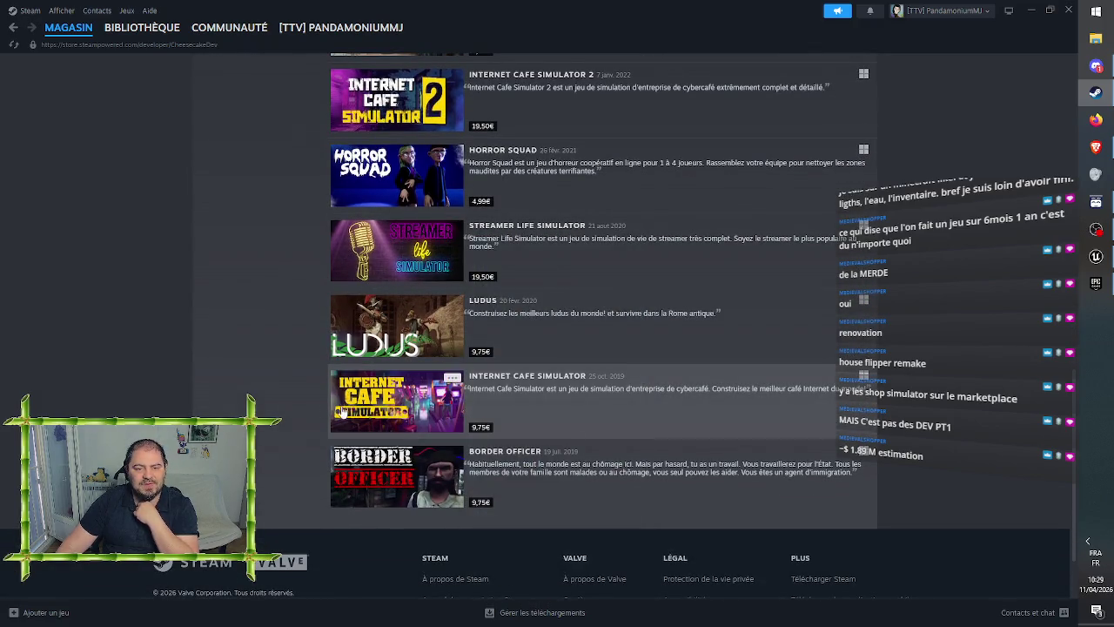
scroll(309, 404, up, 7)
scroll(311, 407, up, 1)
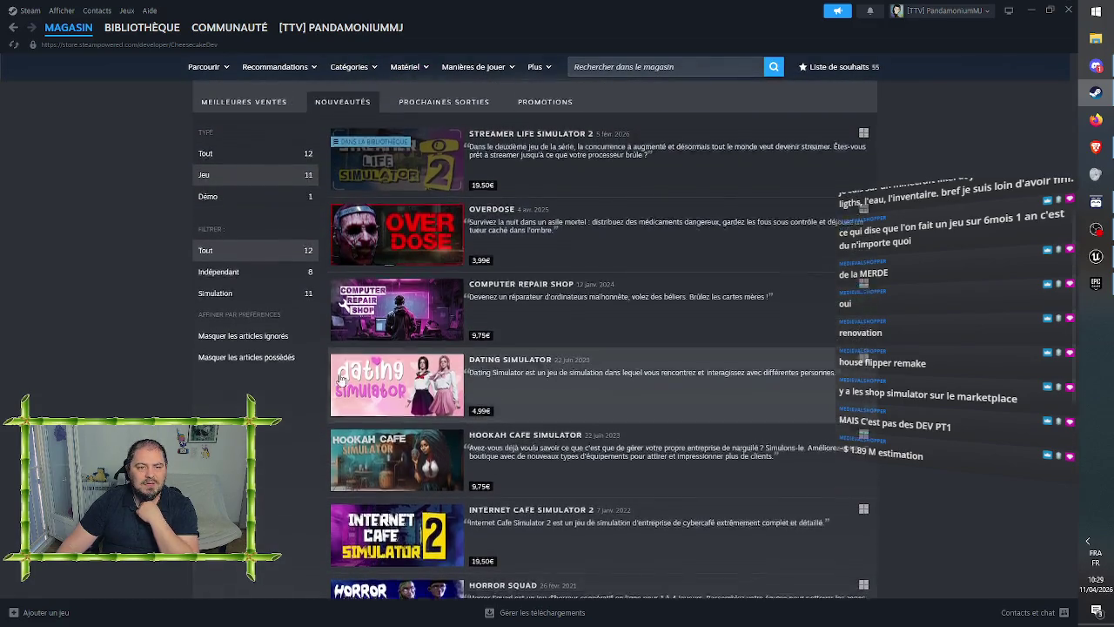
mouse_move(389, 349)
scroll(390, 348, up, 4)
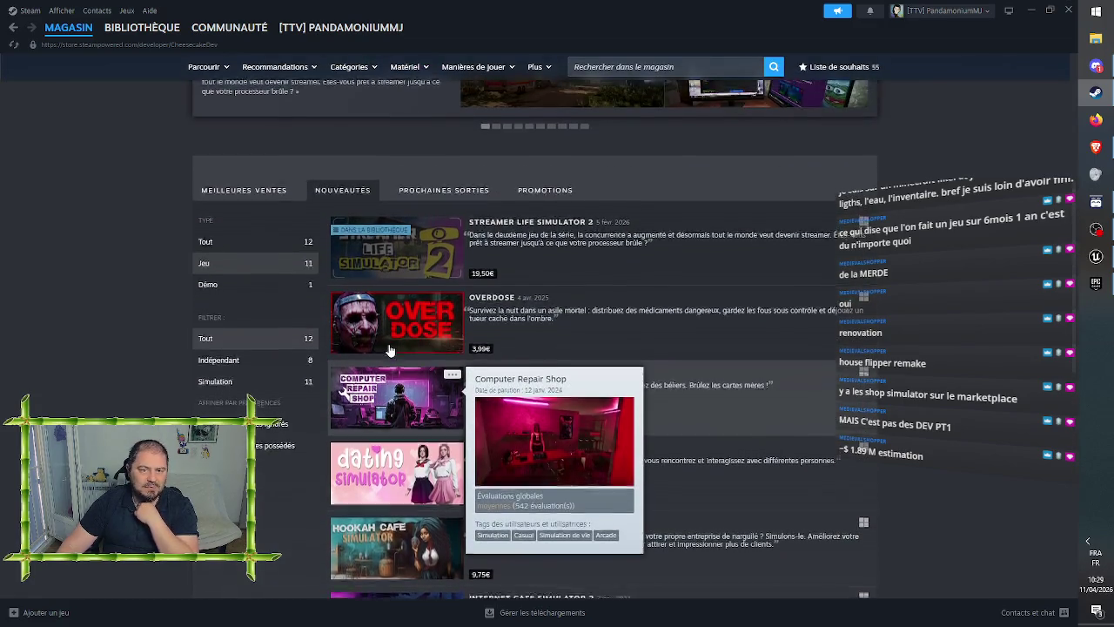
scroll(426, 338, up, 3)
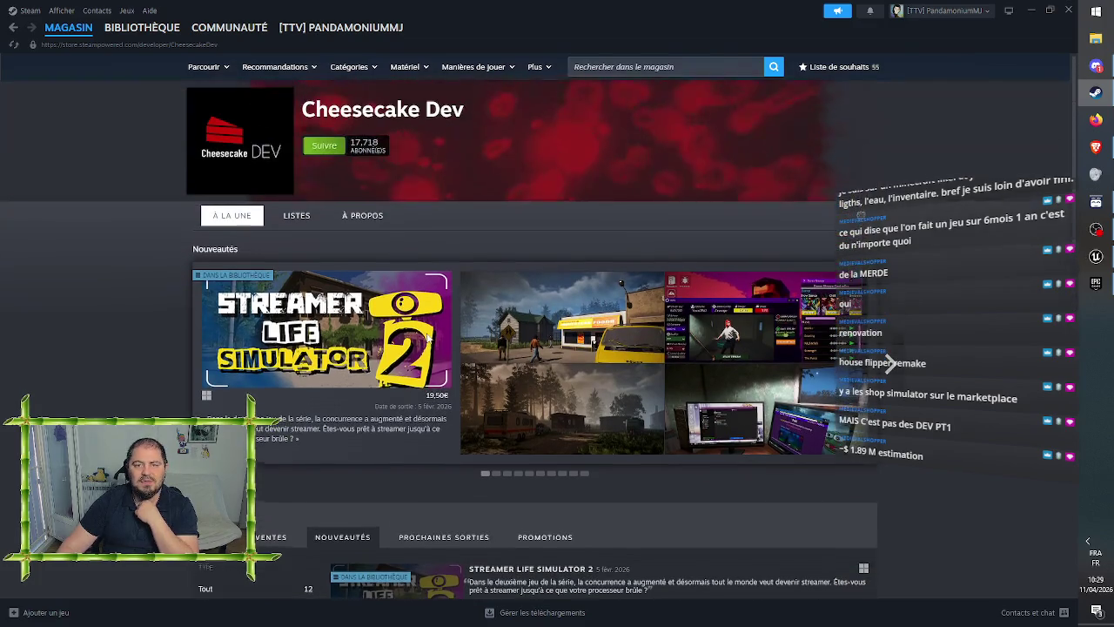
- Open the Steam library, then return to the Unreal Editor with Alt+Tab
mouse_move(90, 29)
click(142, 27)
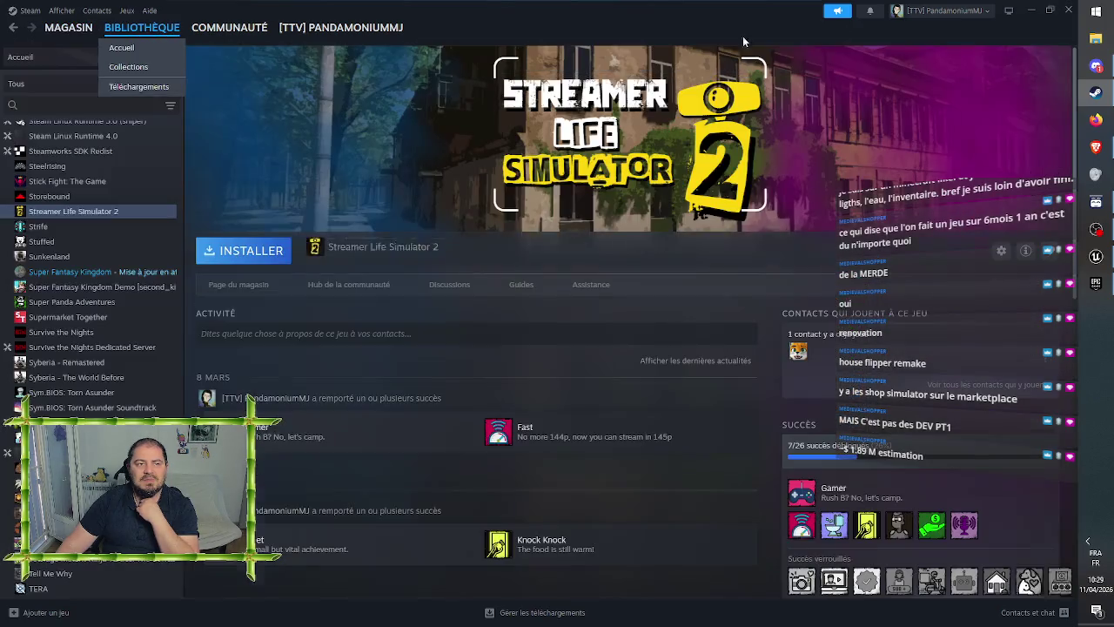
key(alt+Tab)
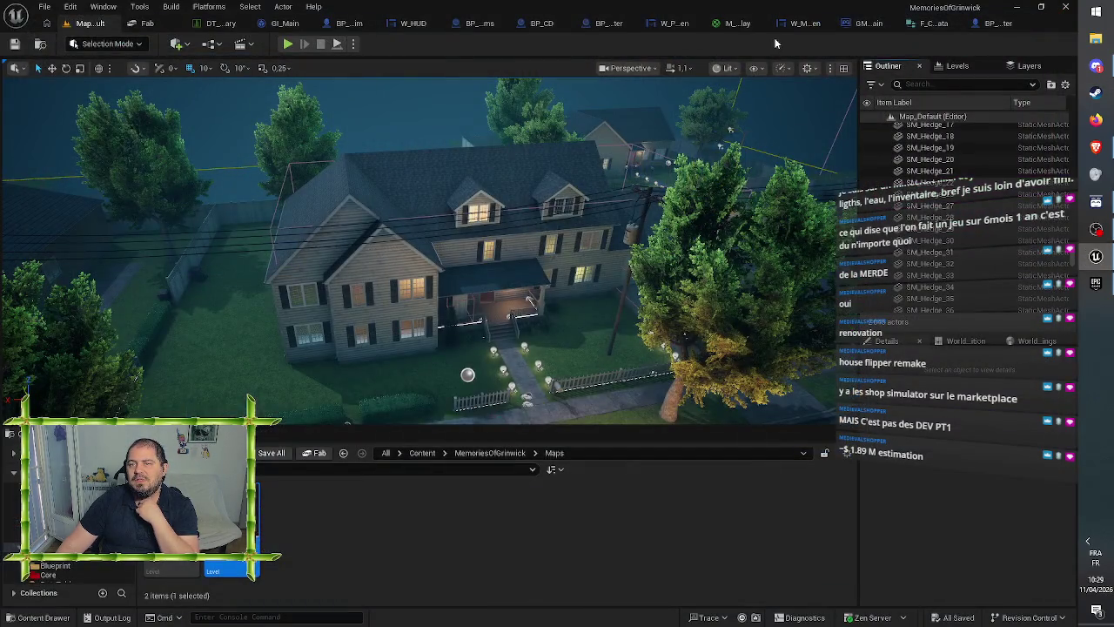
- Delete the big yard tree and the smaller tree on its left
mouse_move(526, 273)
mouse_down()
mouse_move(440, 202)
mouse_move(470, 264)
mouse_move(400, 255)
mouse_move(484, 269)
mouse_up()
click(485, 271)
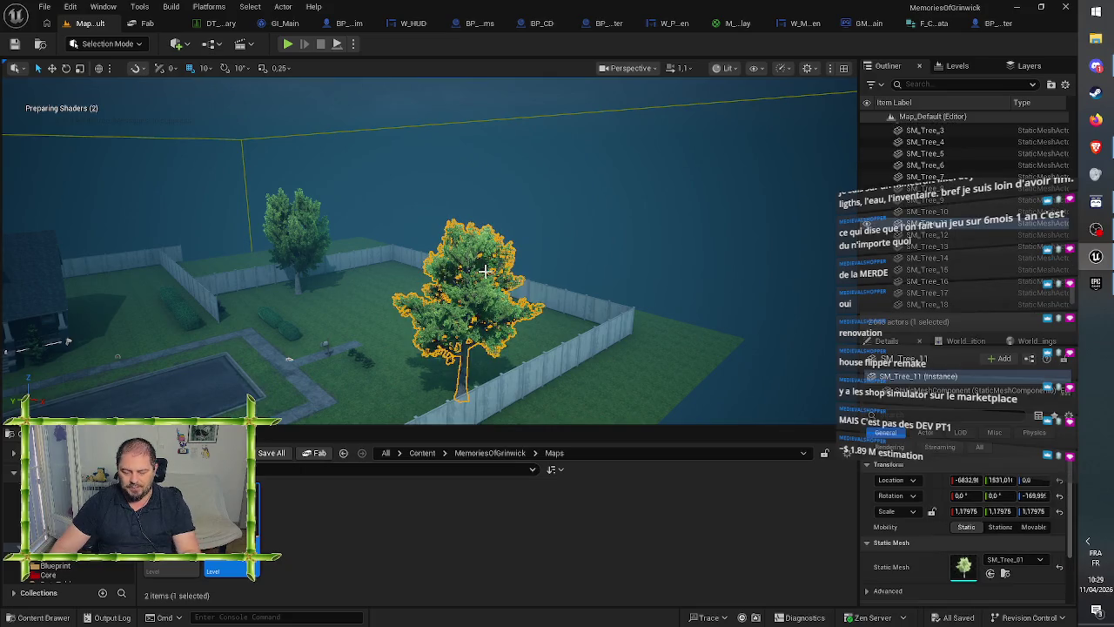
key(Delete)
click(315, 236)
key(Delete)
- Delete five fence pieces along the lot's edge
click(346, 256)
key(Delete)
click(294, 267)
key(Delete)
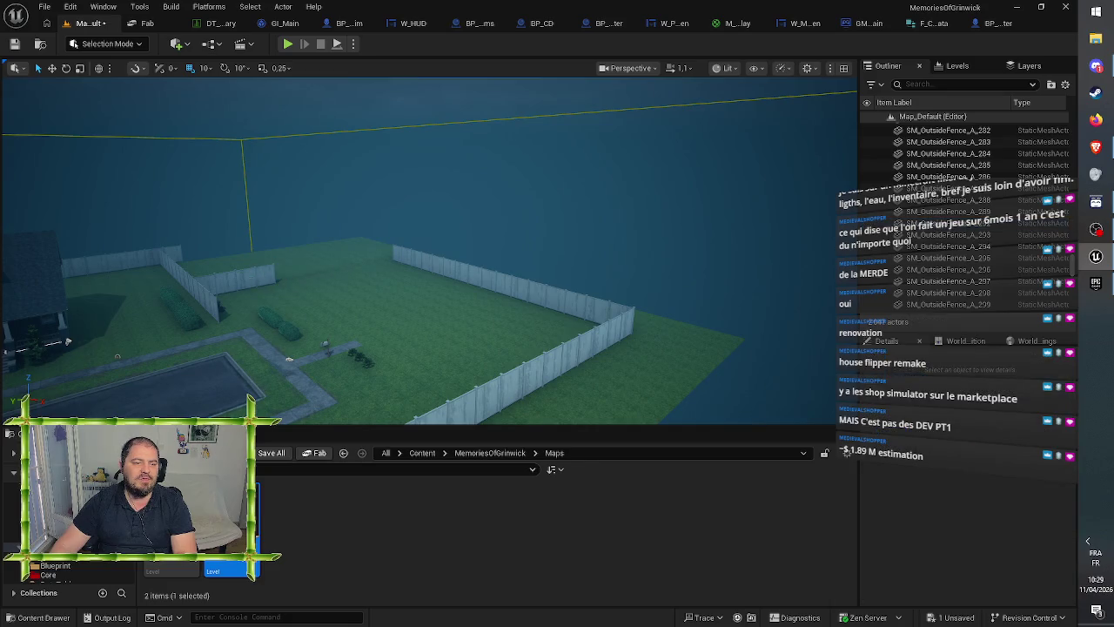
click(405, 258)
key(Delete)
click(453, 258)
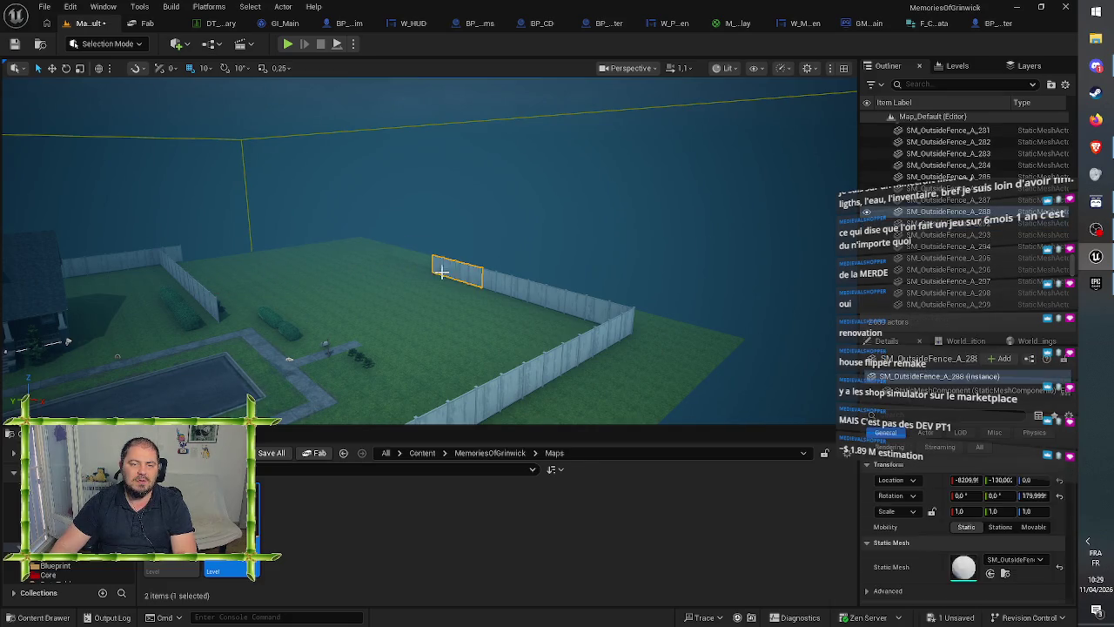
key(Delete)
click(516, 277)
key(Delete)
- Delete four more fence pieces, including the short one by the hedge
click(603, 311)
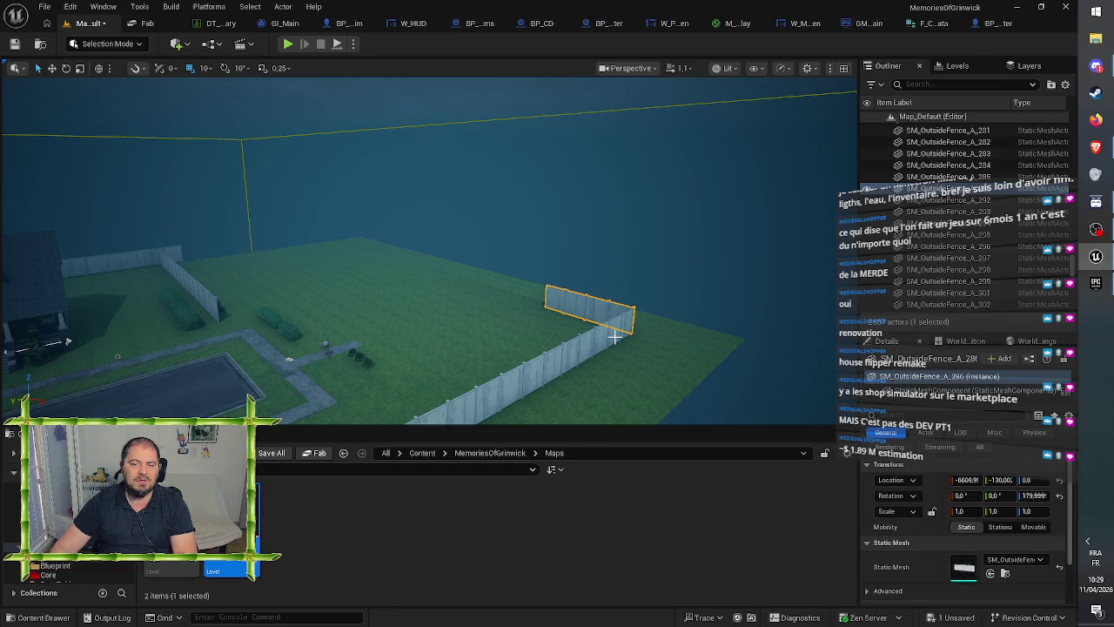
key(Delete)
click(591, 350)
key(Delete)
click(543, 373)
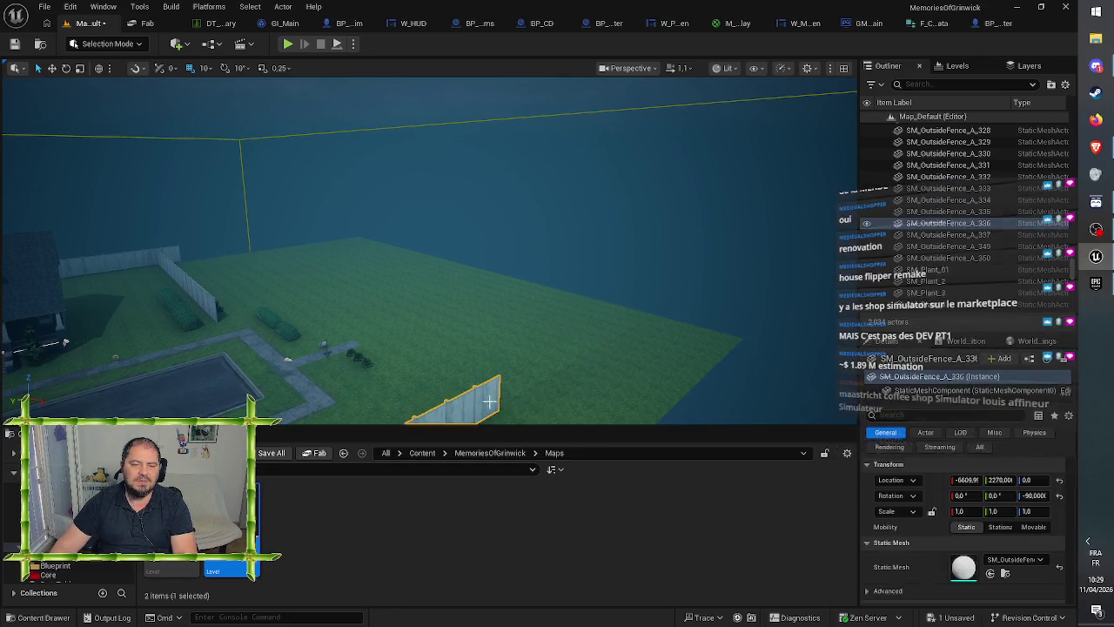
key(Delete)
scroll(505, 393, down, 6)
click(522, 383)
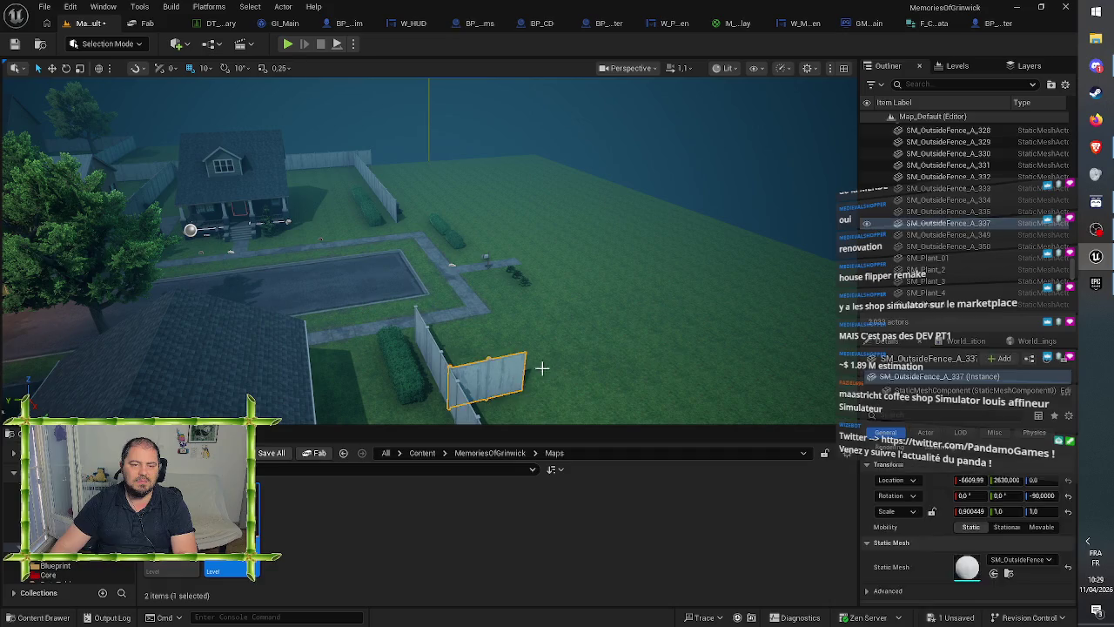
key(Delete)
- Inspect the road tiles like SM_Road_175 and the grass foliage covering the empty lot
click(632, 316)
click(643, 257)
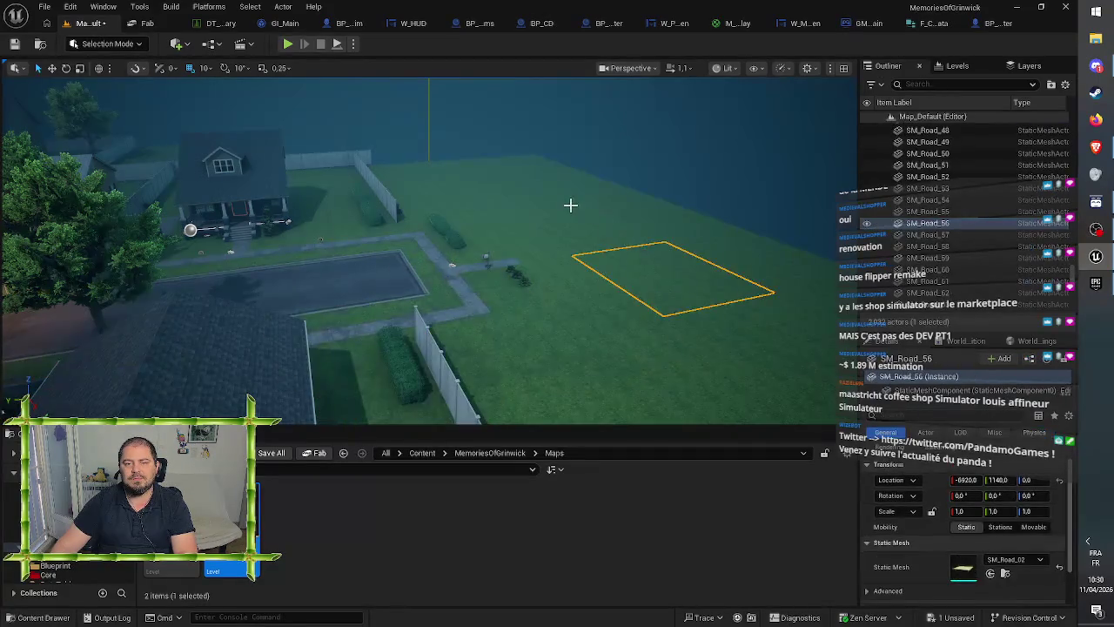
click(571, 206)
click(522, 253)
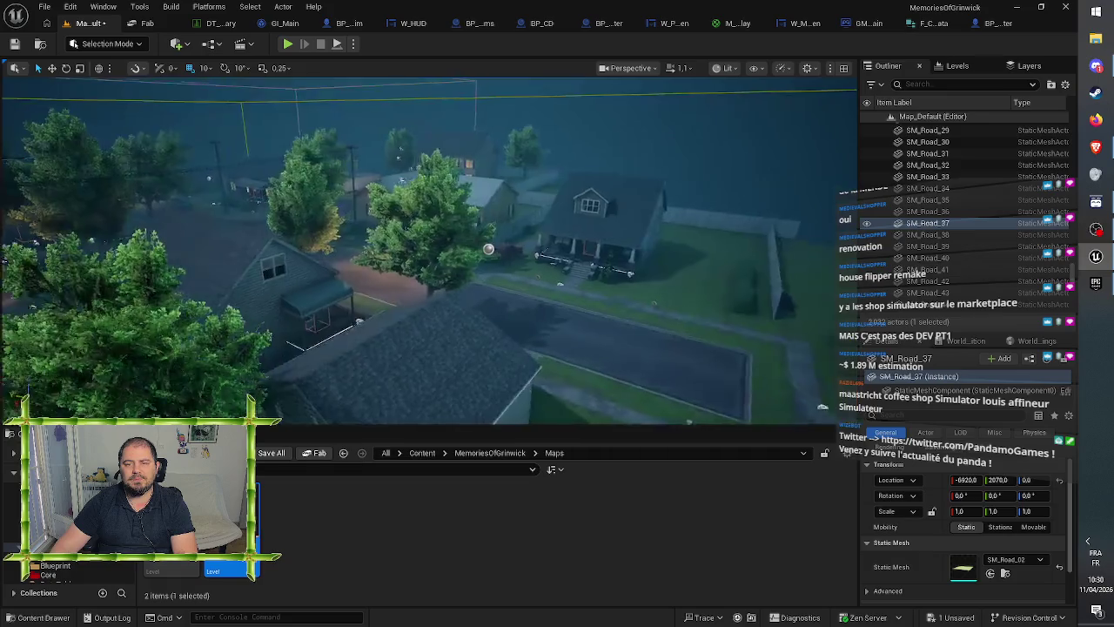
mouse_move(628, 204)
mouse_down()
mouse_move(820, 158)
mouse_move(647, 278)
mouse_up()
click(647, 253)
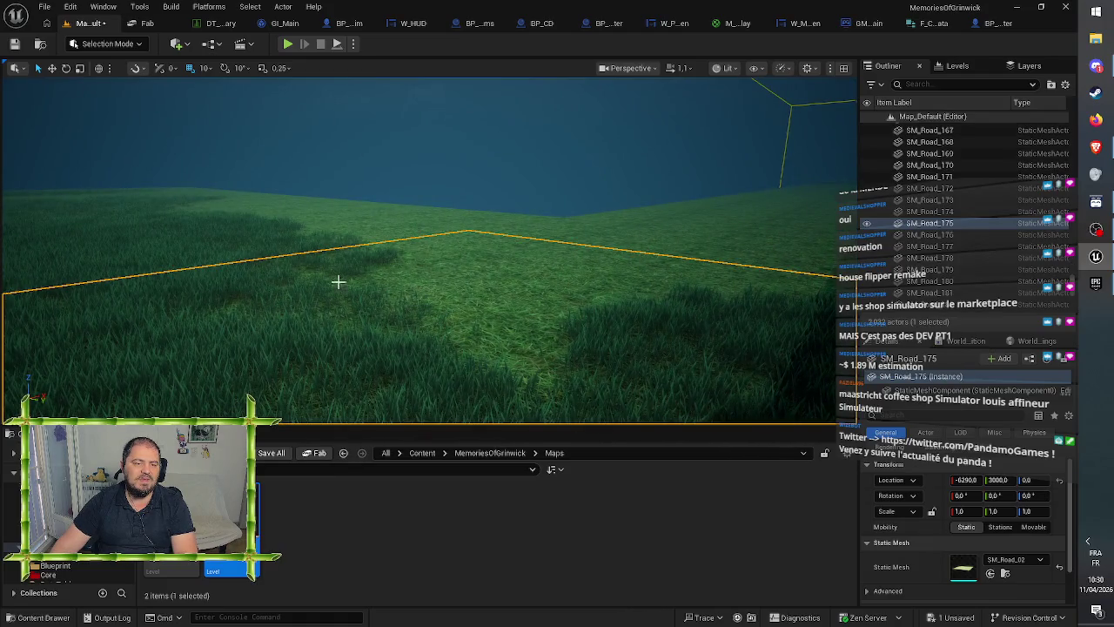
click(316, 286)
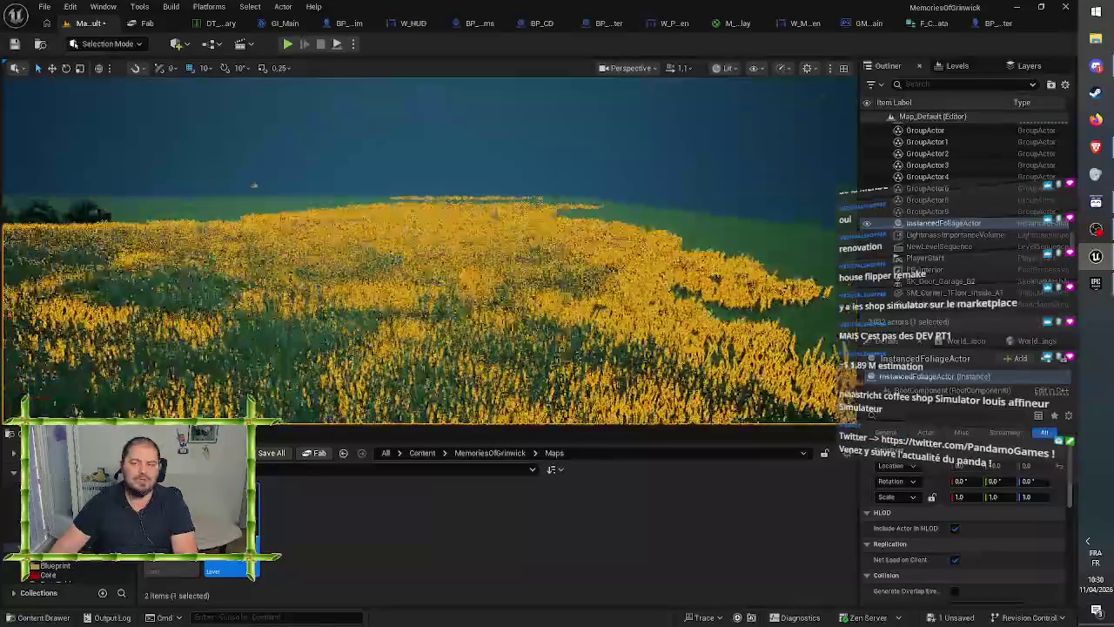
mouse_move(254, 193)
mouse_down()
mouse_move(408, 225)
mouse_move(408, 187)
mouse_up()
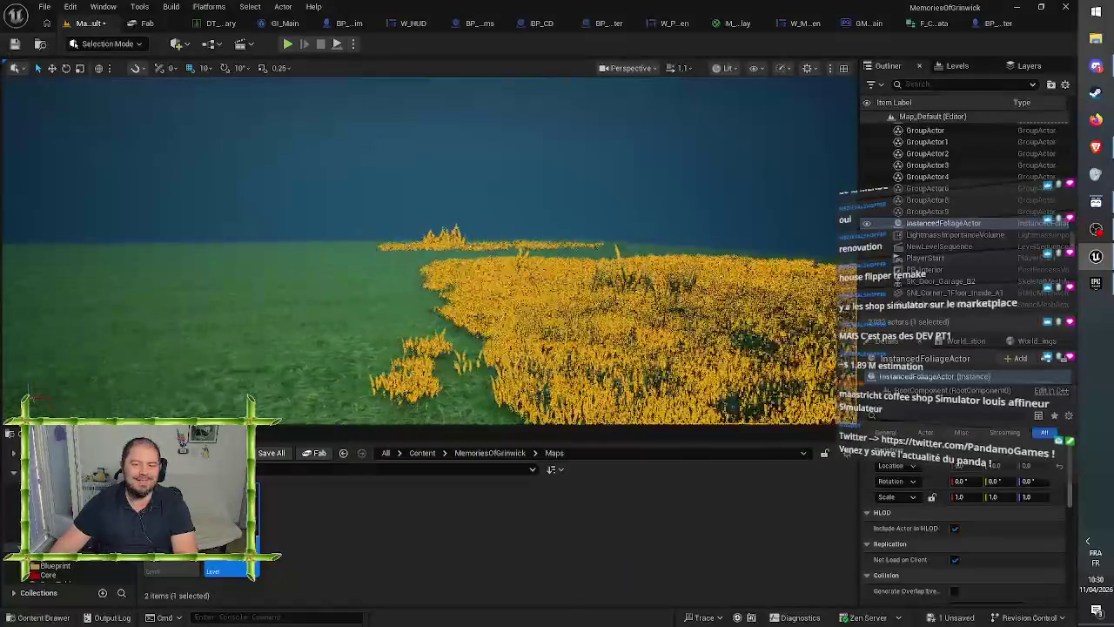
mouse_move(408, 187)
mouse_down()
mouse_move(492, 179)
mouse_move(465, 177)
mouse_up()
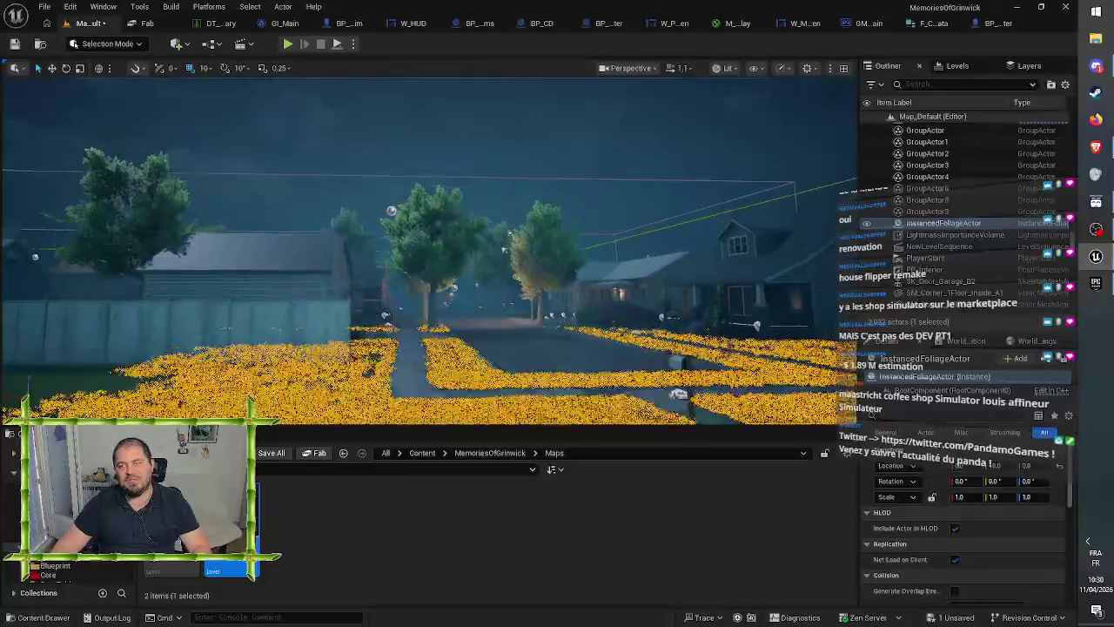
mouse_move(466, 177)
mouse_down()
mouse_move(466, 193)
mouse_move(465, 173)
mouse_move(599, 277)
mouse_up()
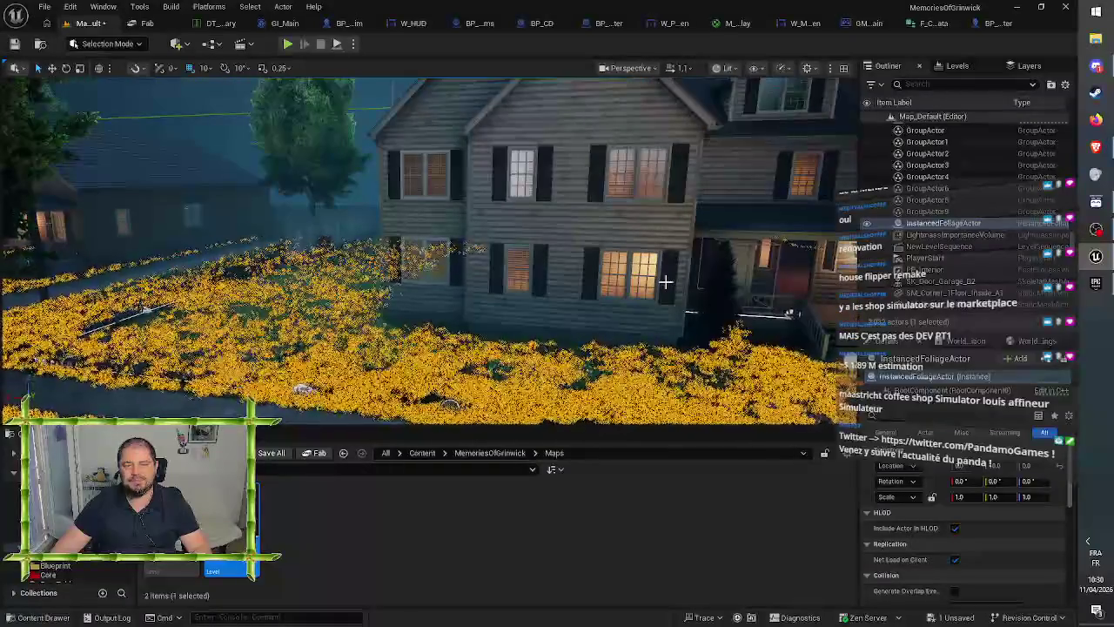
mouse_move(521, 135)
mouse_down()
mouse_move(418, 130)
mouse_move(488, 122)
mouse_move(470, 122)
mouse_move(470, 132)
mouse_move(521, 152)
mouse_up()
click(521, 134)
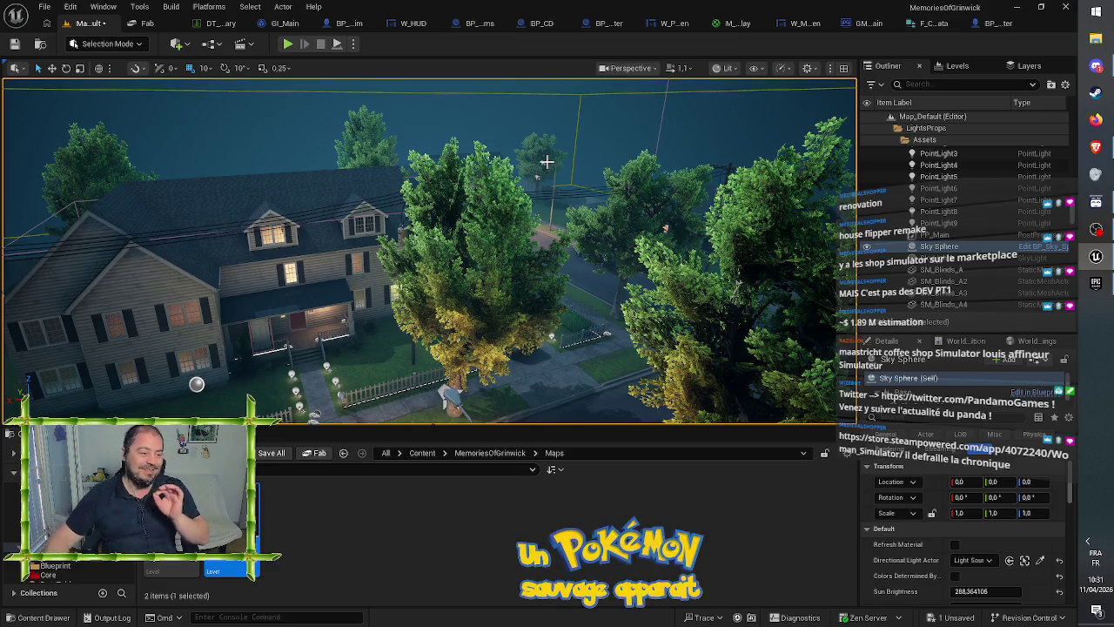
mouse_move(613, 227)
mouse_down()
mouse_move(485, 390)
mouse_move(572, 196)
mouse_move(521, 209)
mouse_move(521, 287)
mouse_move(517, 86)
mouse_move(388, 73)
mouse_up()
click(477, 150)
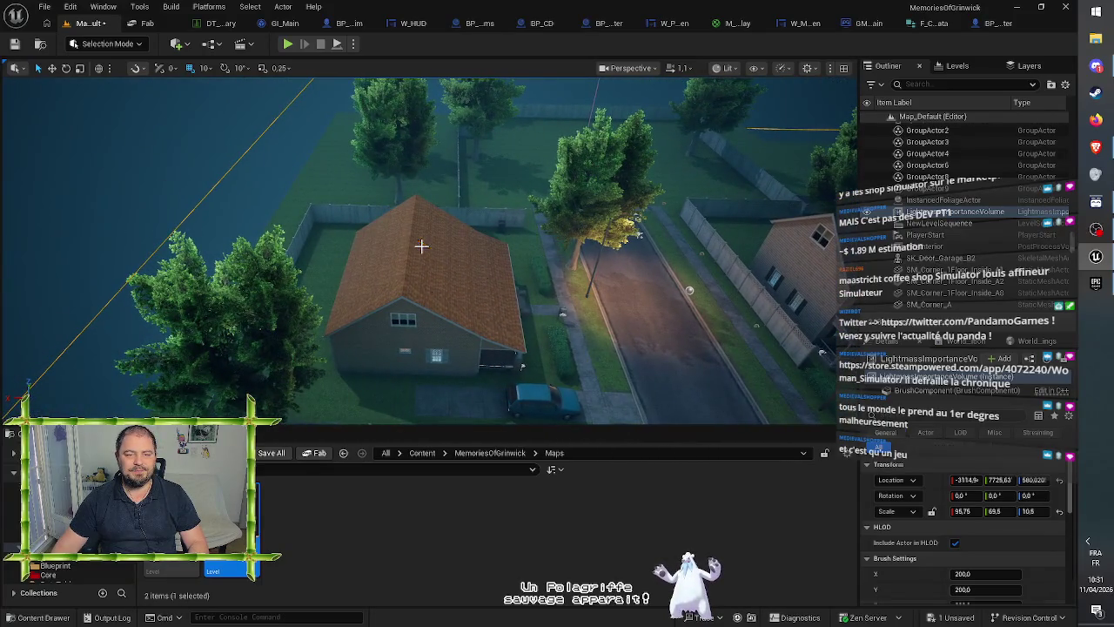
- Select all 57 House_15 pieces through the Outliner for deletion, then pan to check the lot
click(423, 244)
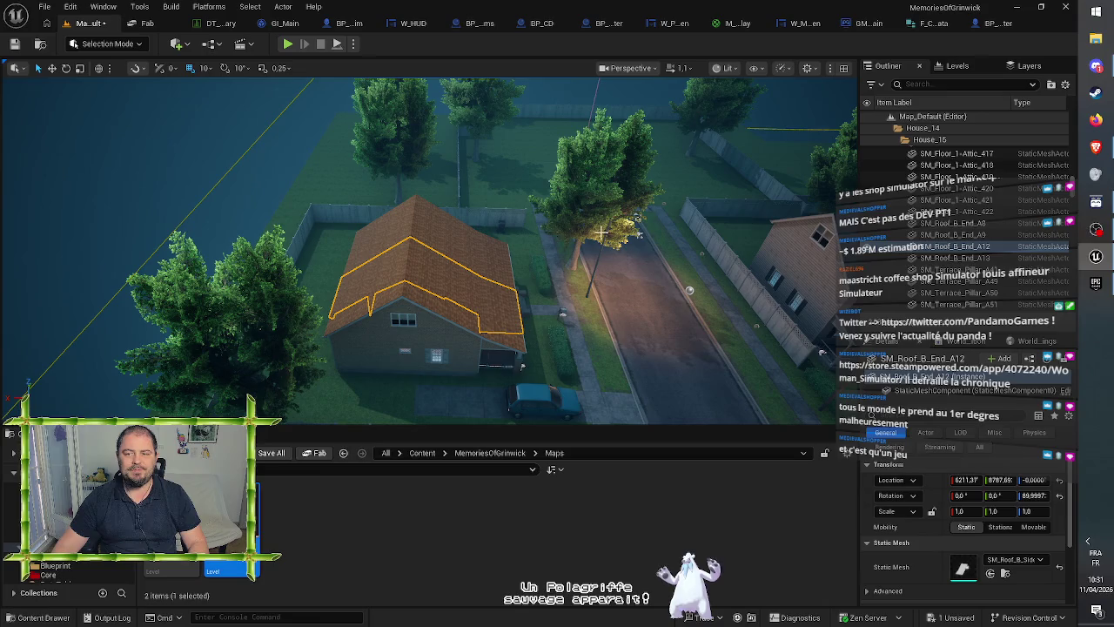
click(955, 223)
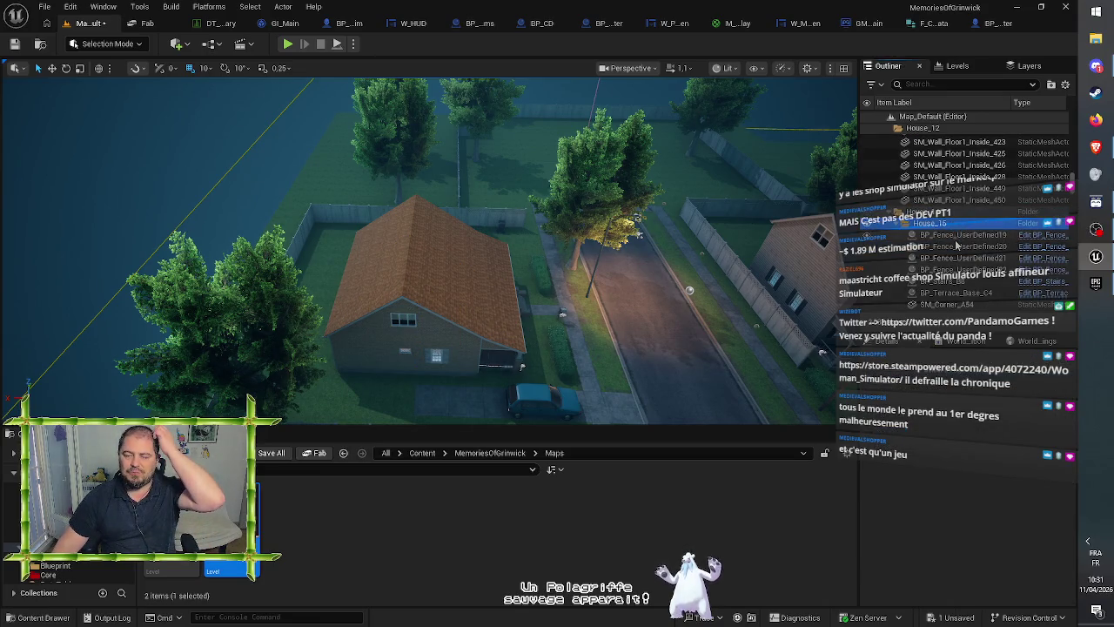
click(959, 235)
scroll(963, 247, down, 3)
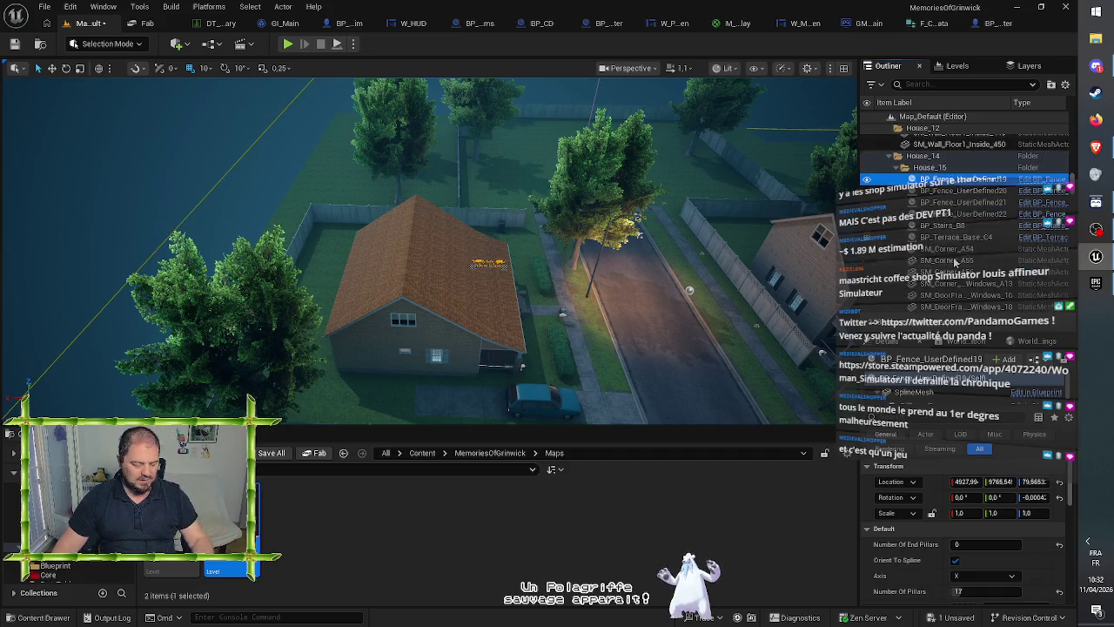
scroll(955, 262, down, 5)
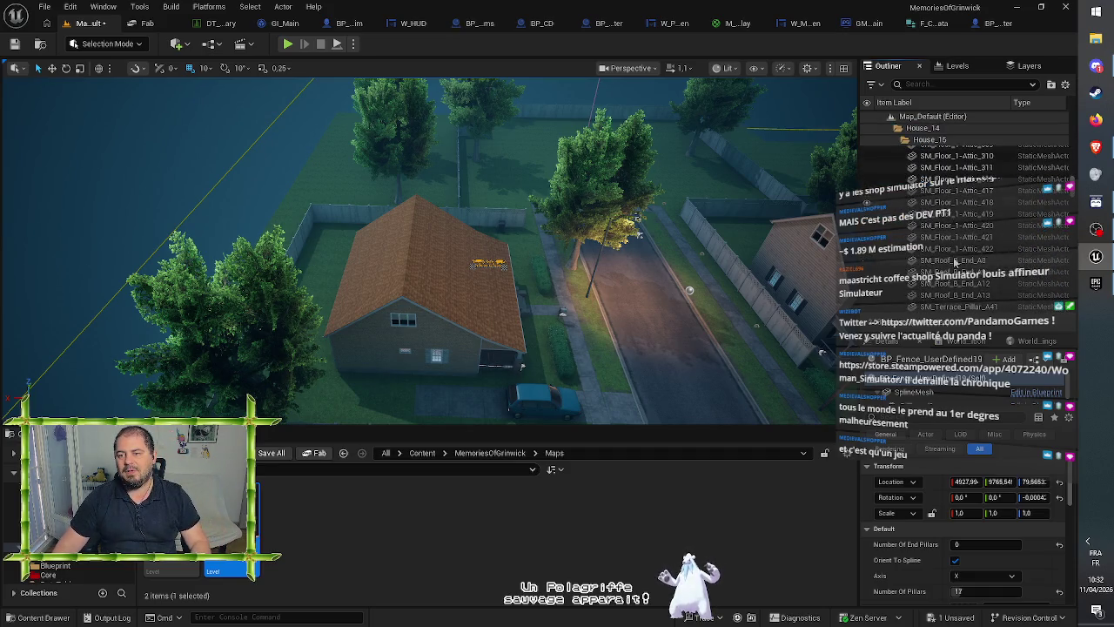
scroll(955, 261, down, 3)
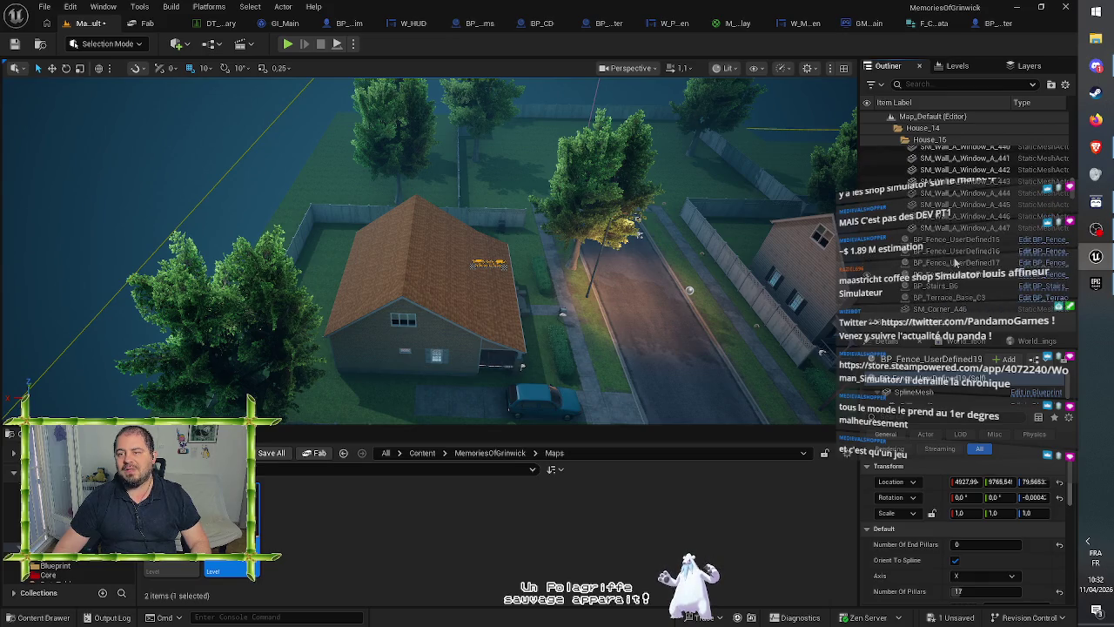
shift+click(961, 231)
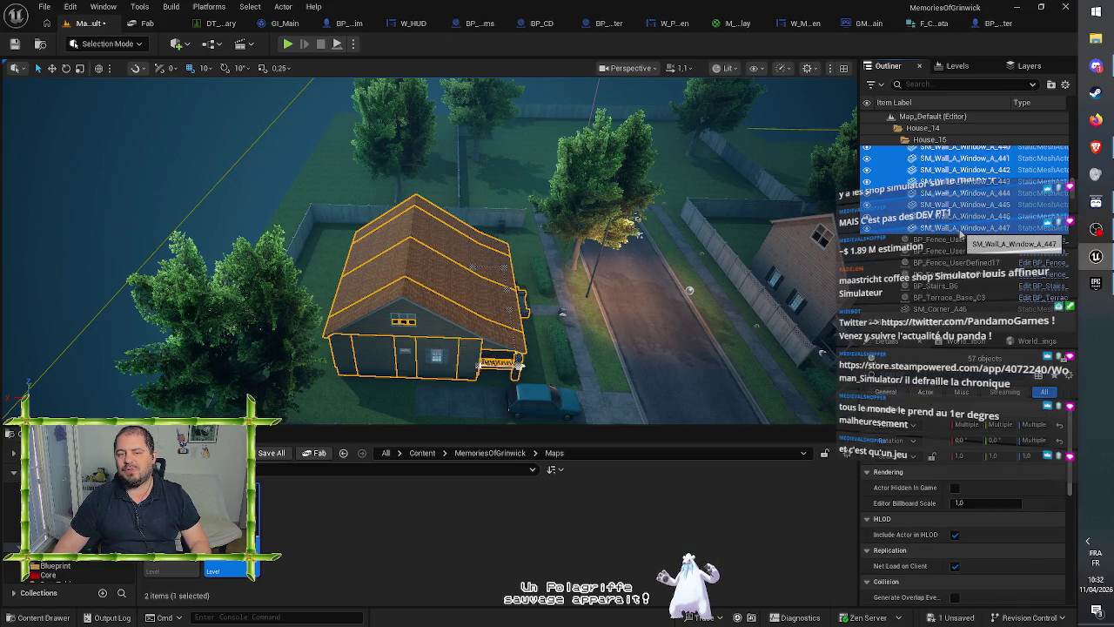
scroll(960, 233, up, 3)
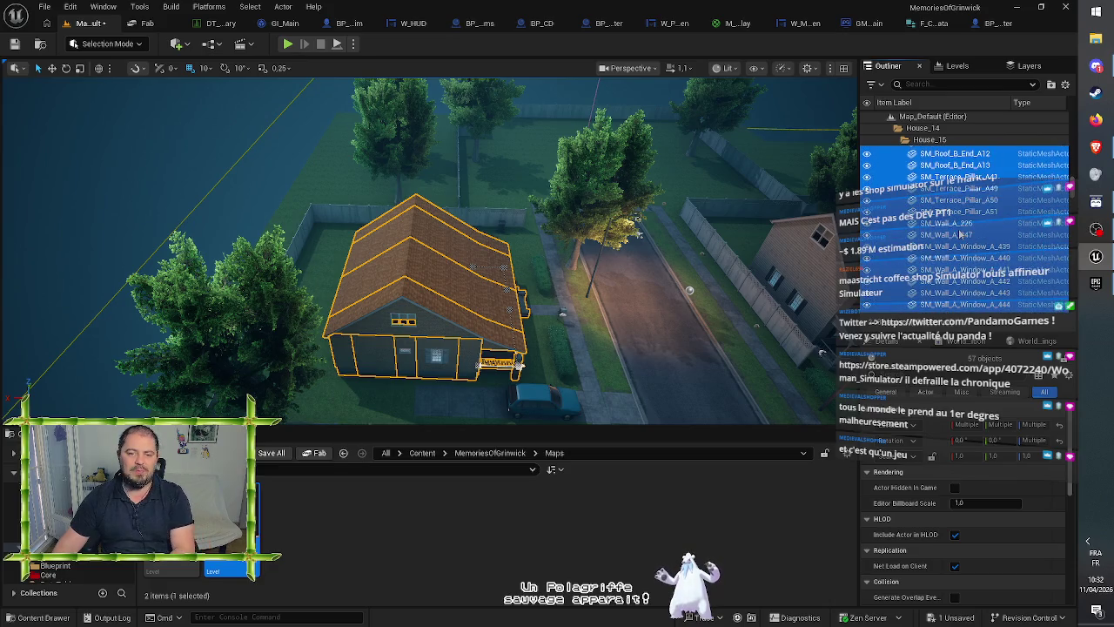
scroll(960, 233, up, 2)
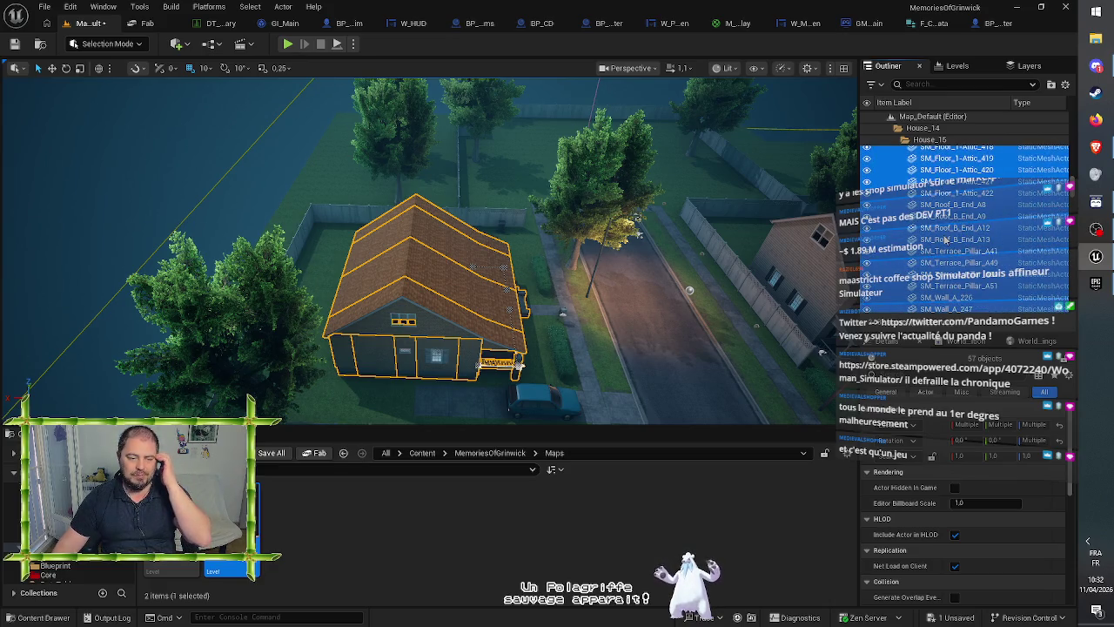
drag(553, 293, 548, 298)
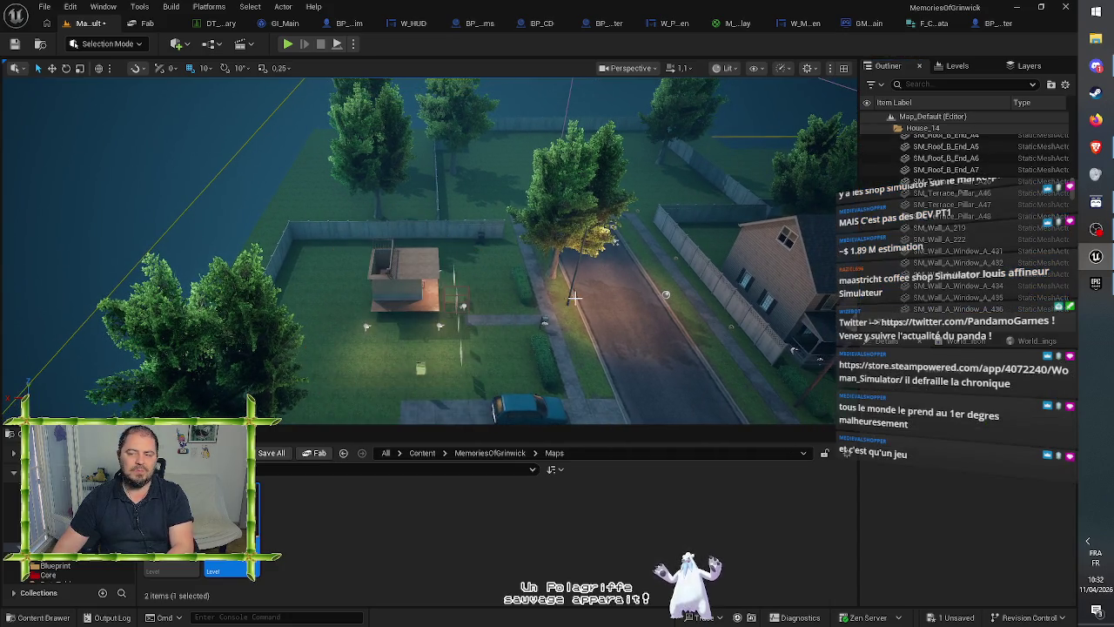
- Delete the leftover deck structure and three yard lamps
scroll(575, 297, up, 10)
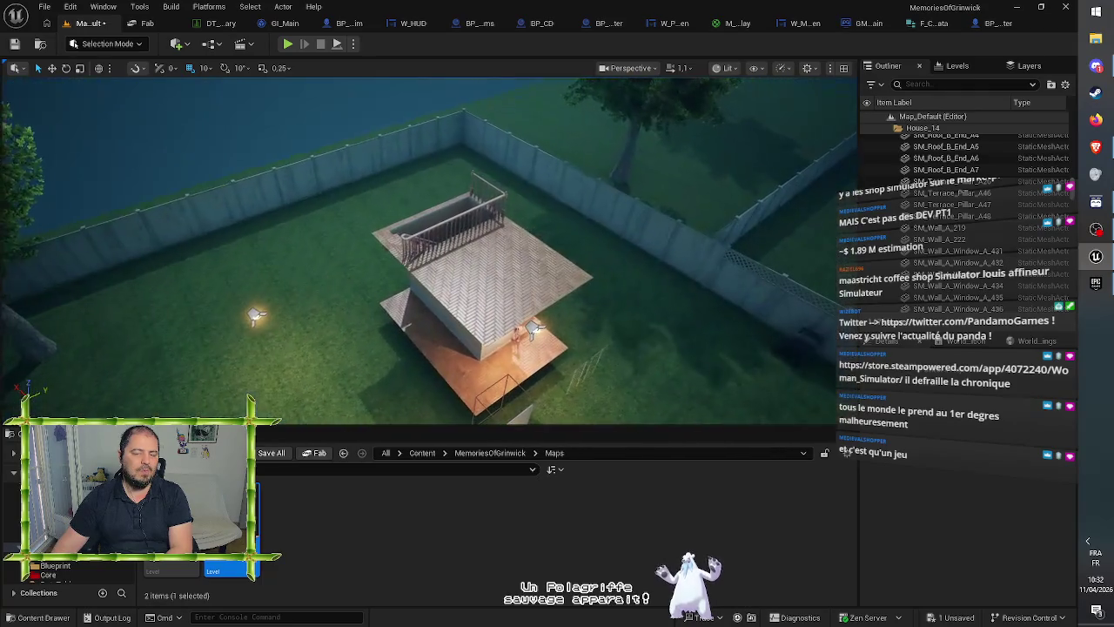
click(501, 303)
key(Delete)
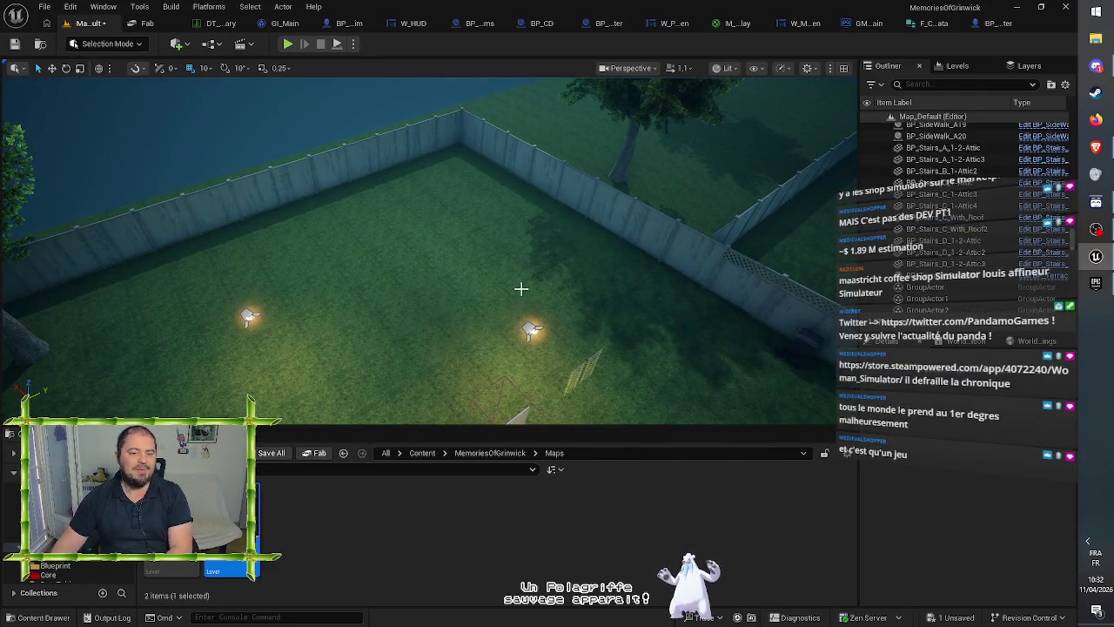
click(530, 329)
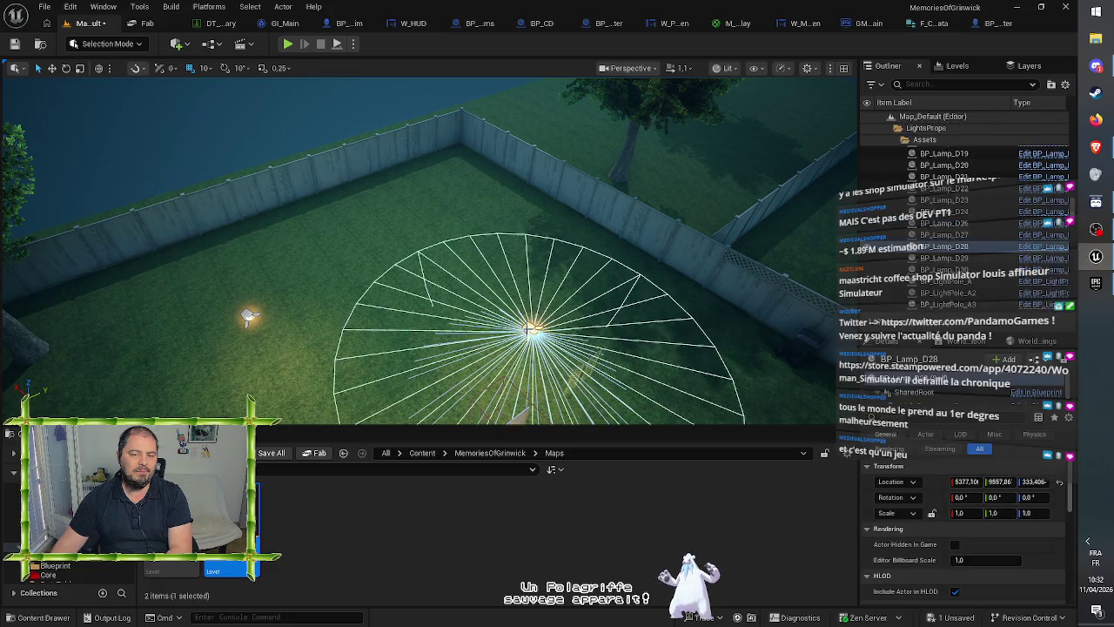
key(Delete)
click(250, 316)
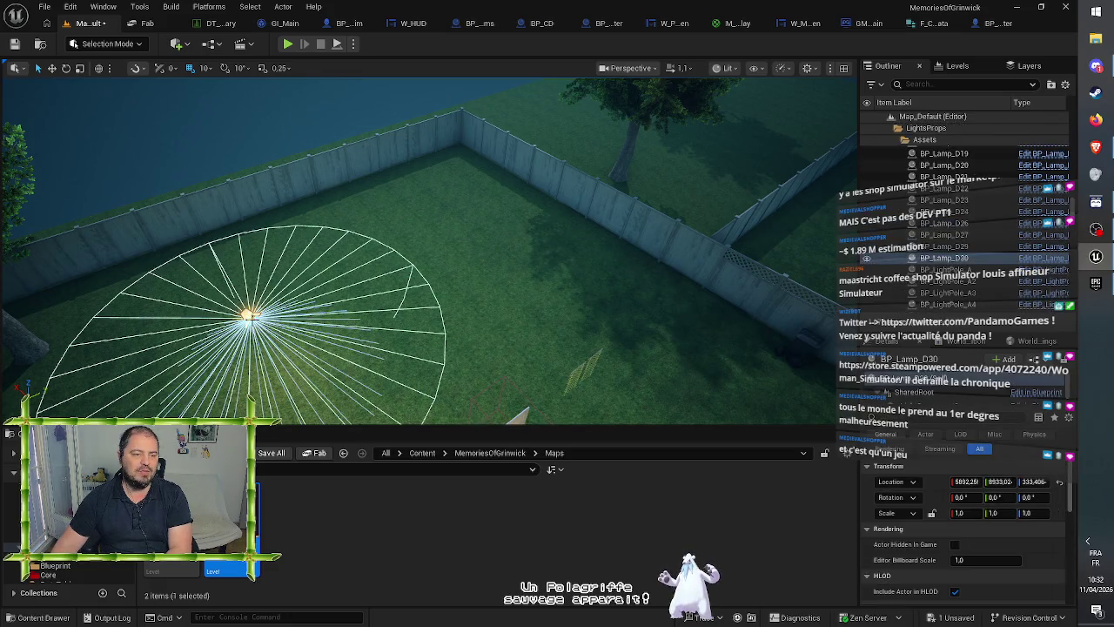
key(Delete)
scroll(404, 320, up, 1)
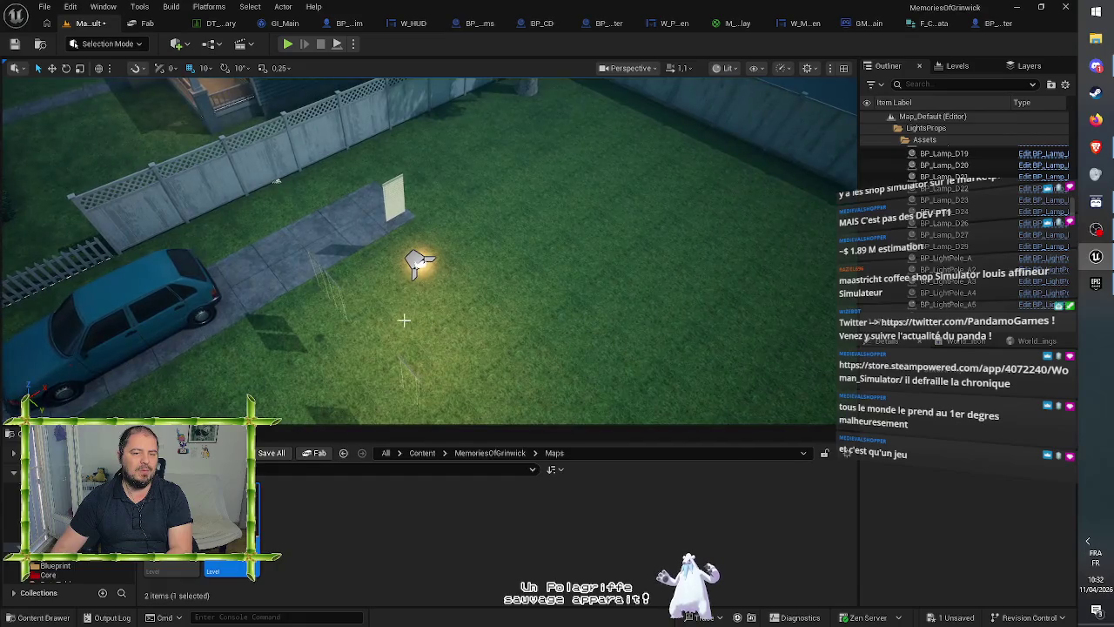
click(417, 261)
key(Delete)
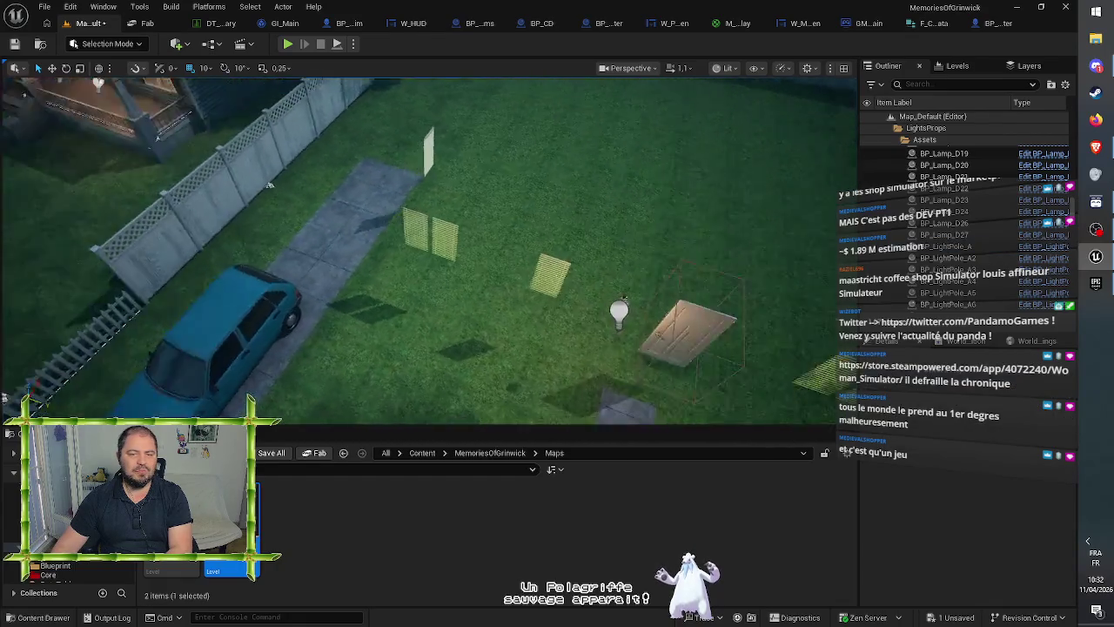
- Delete the first two shutters in the fenced yard
mouse_move(54, 376)
mouse_down()
mouse_move(18, 357)
mouse_move(54, 377)
mouse_move(35, 375)
mouse_move(361, 252)
mouse_up()
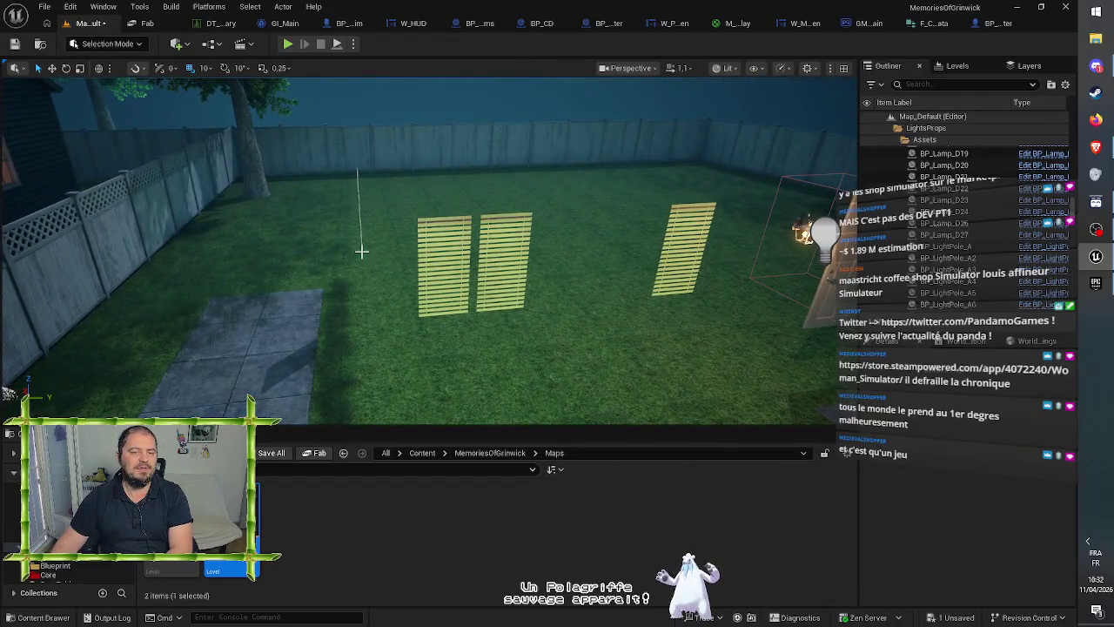
click(440, 237)
key(Delete)
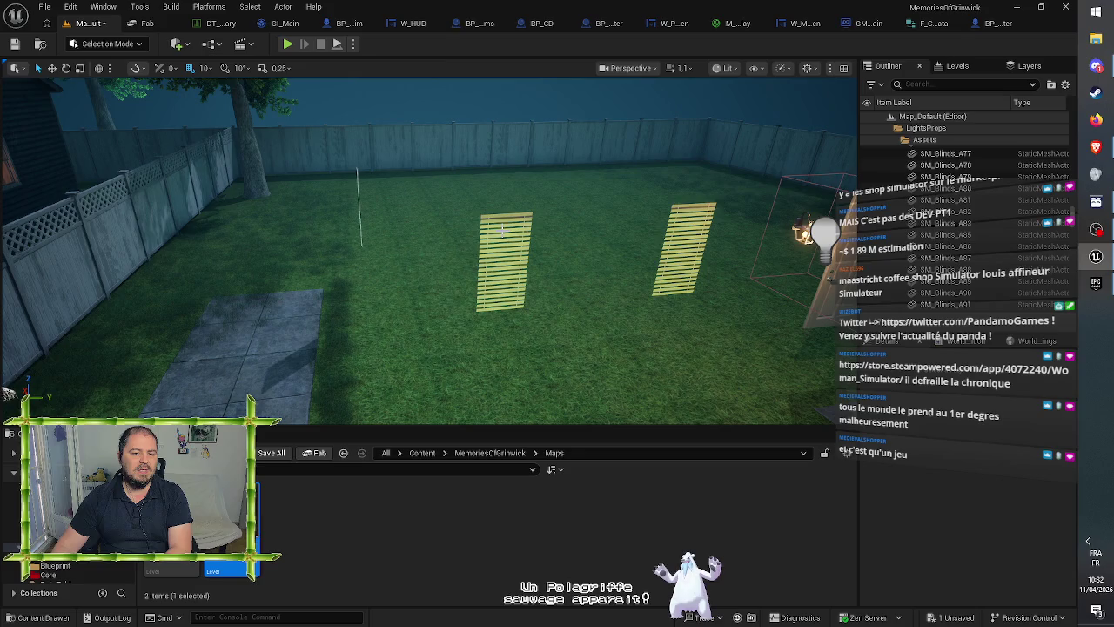
click(515, 239)
key(Delete)
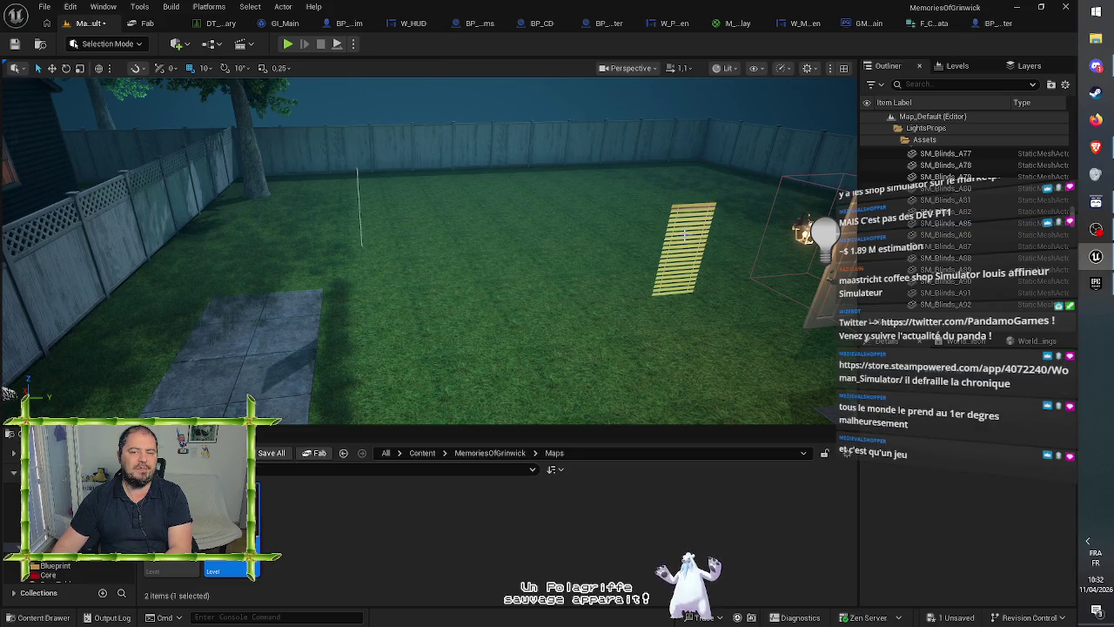
click(688, 248)
drag(688, 248, 484, 276)
- Delete the remaining three shutters around the yard
click(299, 309)
key(Delete)
mouse_move(343, 303)
mouse_down()
mouse_move(557, 307)
mouse_move(576, 277)
mouse_up()
click(535, 253)
key(Delete)
click(461, 258)
key(Delete)
- Delete the lamp beside the door and the freestanding door
drag(461, 261, 376, 282)
click(309, 265)
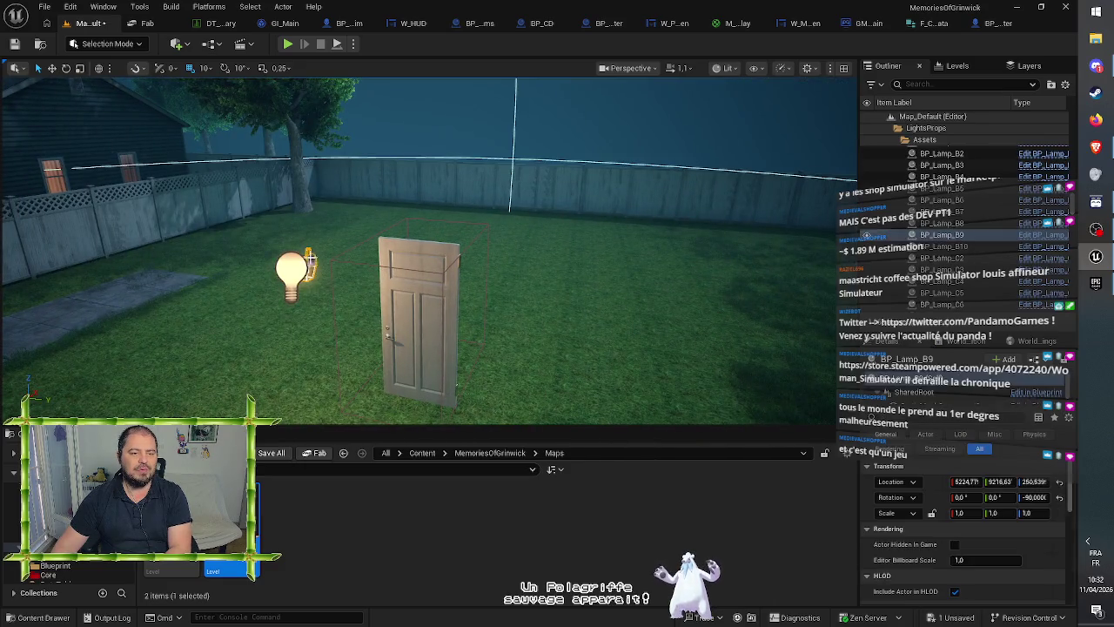
key(Delete)
click(405, 251)
key(Delete)
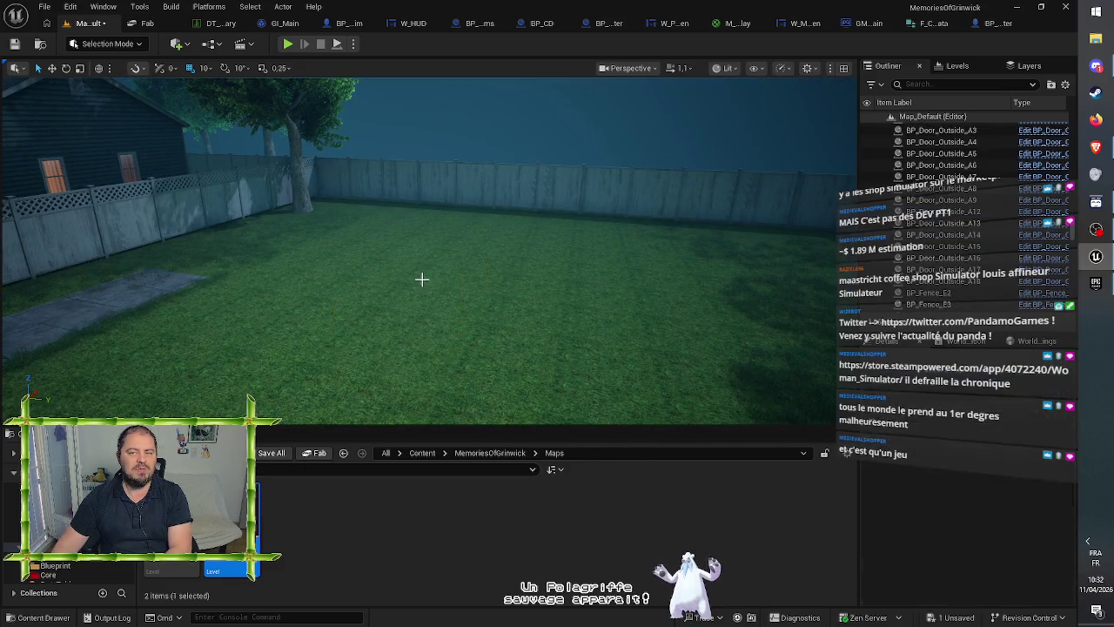
- Delete the parked car and the front hedge by the street
mouse_move(412, 276)
mouse_down()
mouse_move(339, 283)
mouse_move(346, 234)
mouse_up()
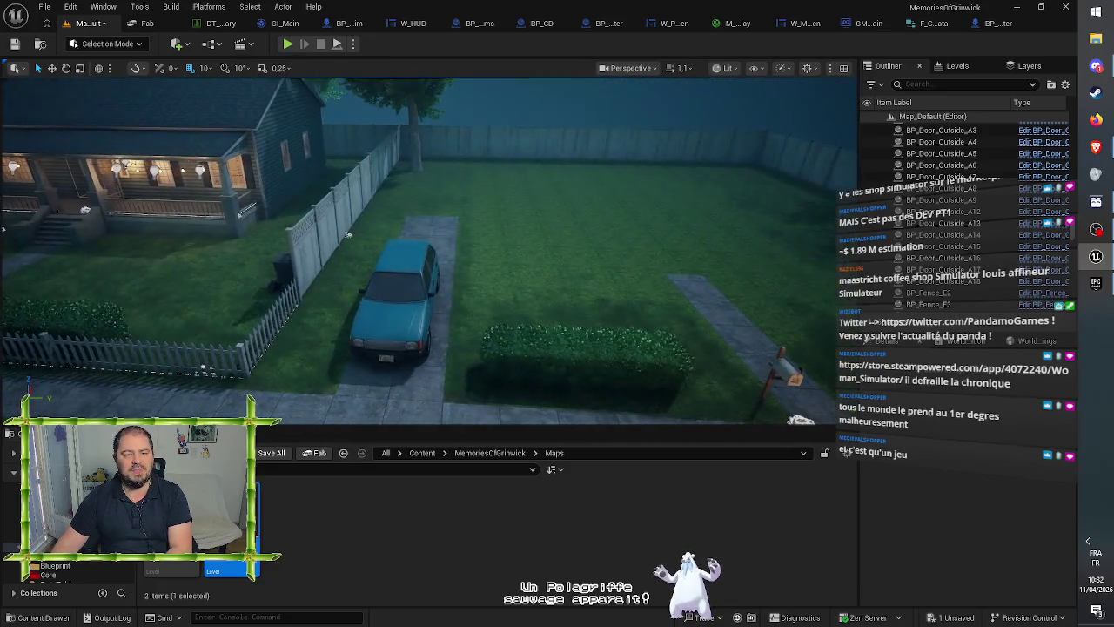
click(423, 283)
key(Delete)
click(587, 360)
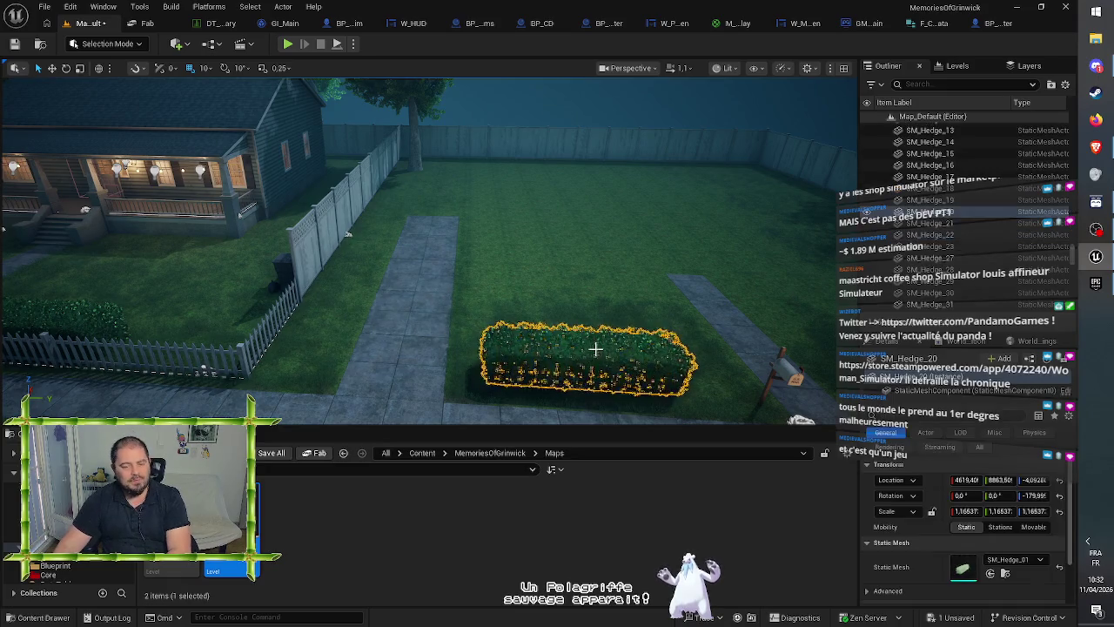
key(Delete)
- Select several back fence pieces and a grass ground tile
drag(587, 360, 662, 323)
click(499, 265)
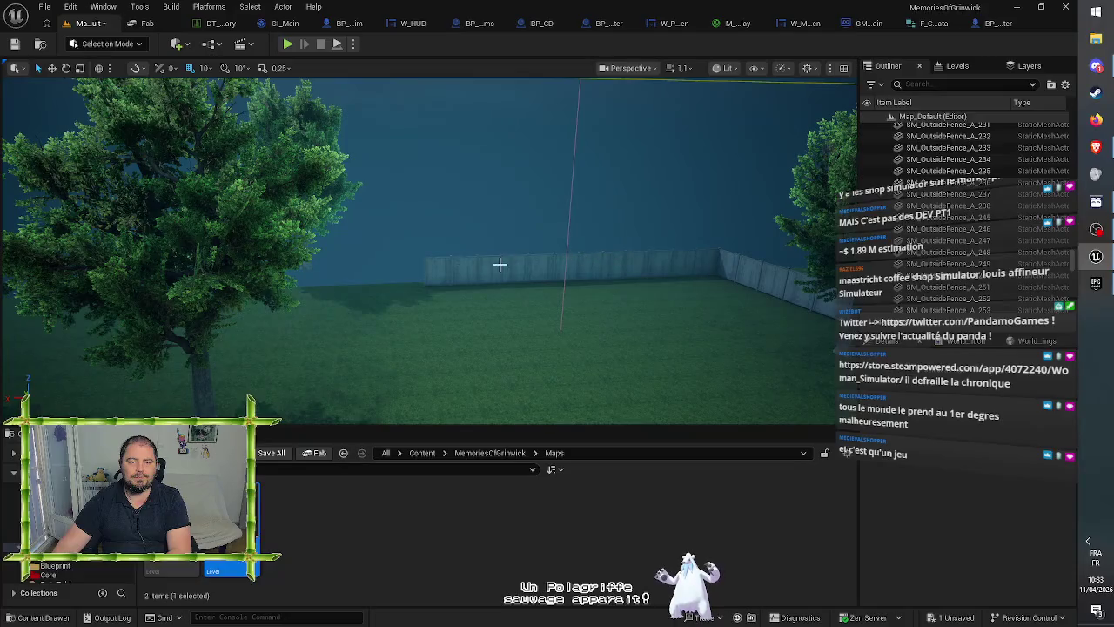
click(622, 258)
click(639, 256)
drag(639, 256, 549, 267)
click(523, 270)
click(609, 286)
drag(610, 287, 592, 292)
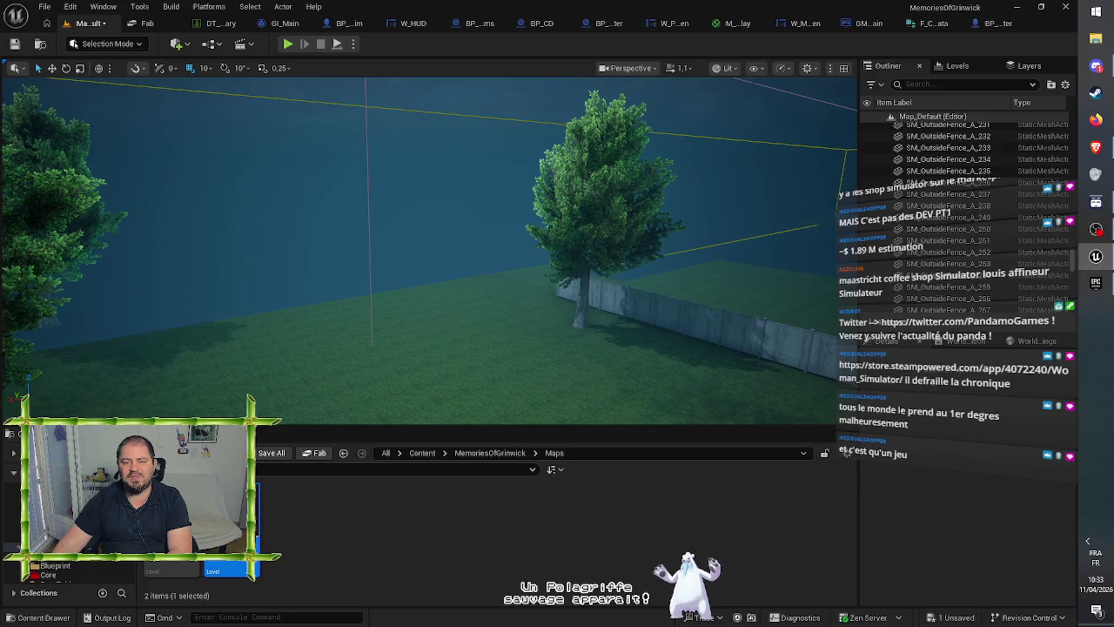
click(677, 316)
mouse_move(676, 316)
mouse_down()
mouse_move(529, 323)
mouse_move(392, 311)
mouse_move(409, 253)
mouse_move(440, 308)
mouse_up()
click(483, 307)
click(414, 314)
- Delete the top-centre tree and five grass tiles on the lot
click(303, 328)
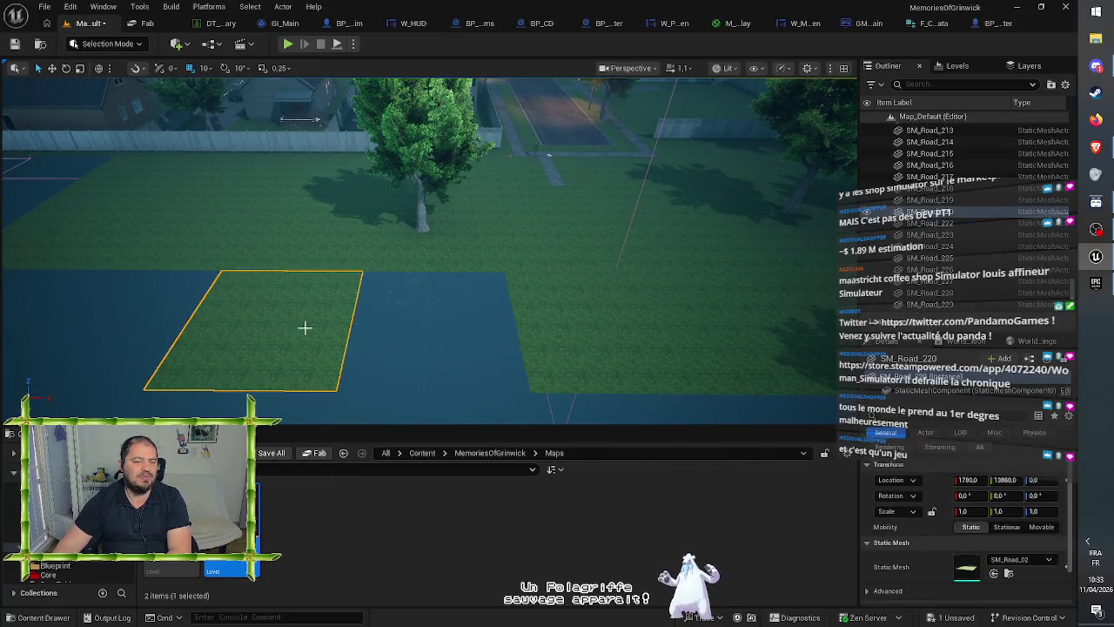
key(Escape)
click(418, 174)
key(Delete)
click(548, 336)
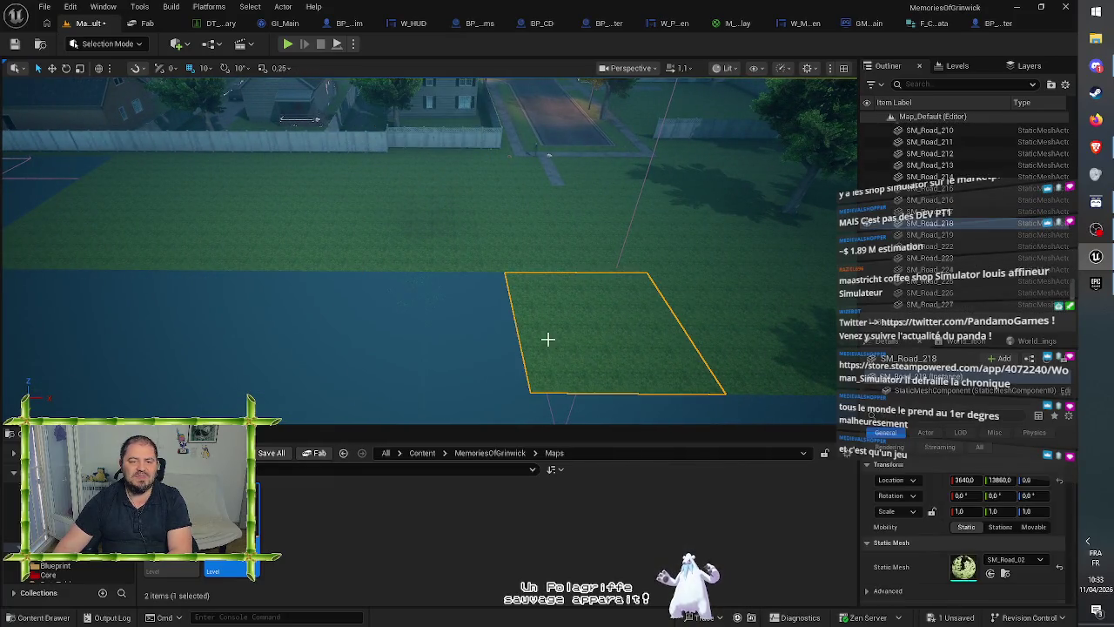
key(Delete)
click(244, 252)
key(Delete)
click(169, 246)
key(Delete)
click(78, 236)
key(Delete)
click(402, 244)
key(Delete)
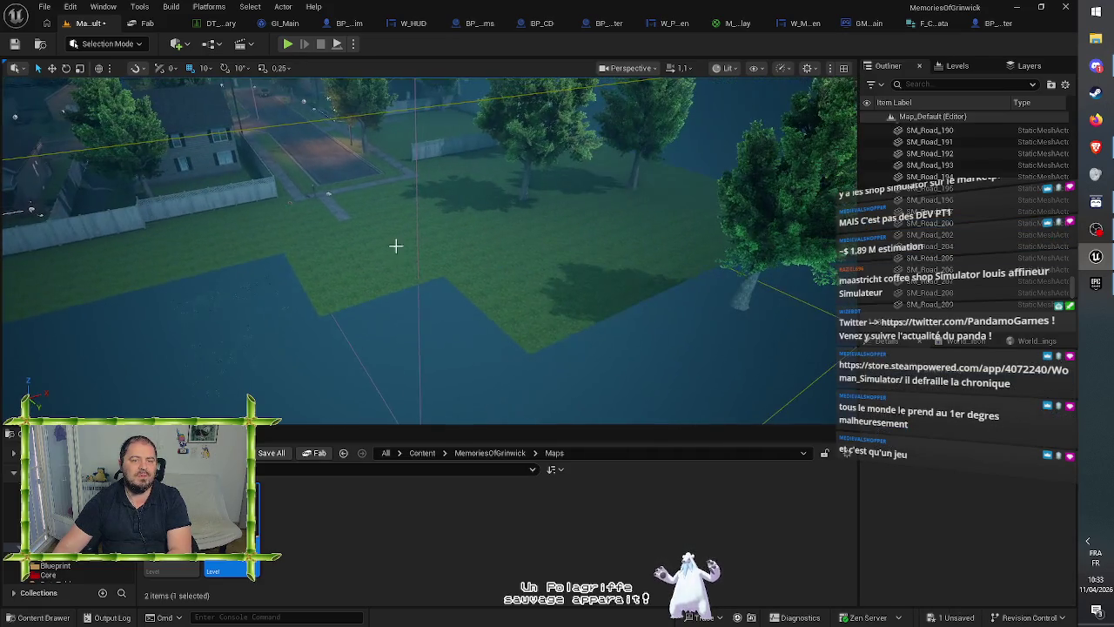
- Delete two more grass tiles
click(398, 254)
click(518, 282)
drag(518, 282, 515, 285)
key(Delete)
click(449, 292)
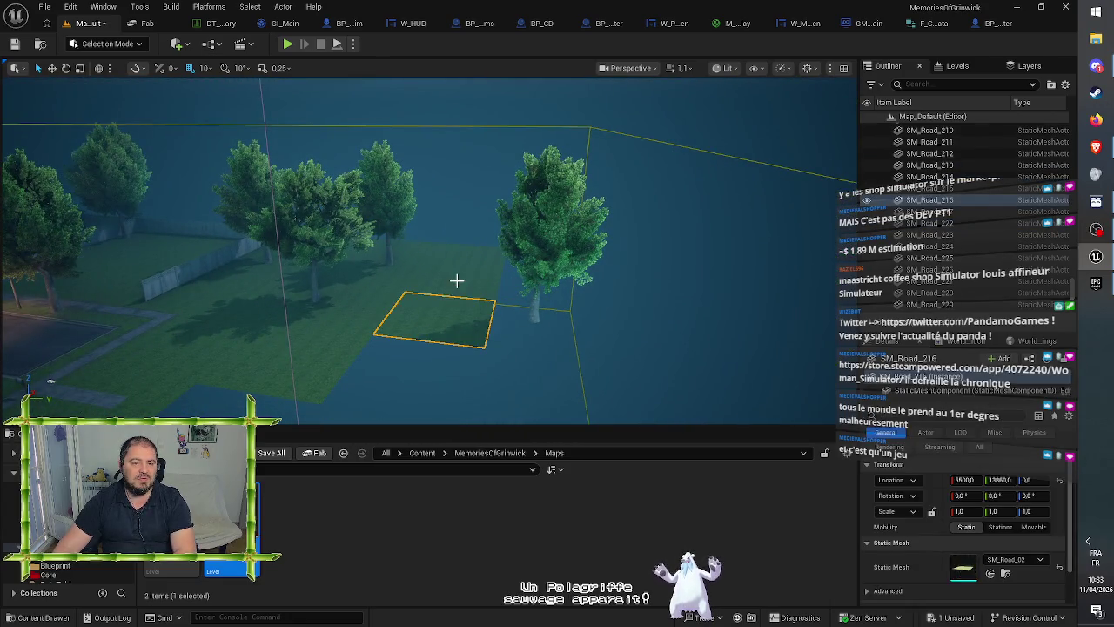
key(Delete)
- Delete three trees along with a grass tile and a ground tile
click(533, 250)
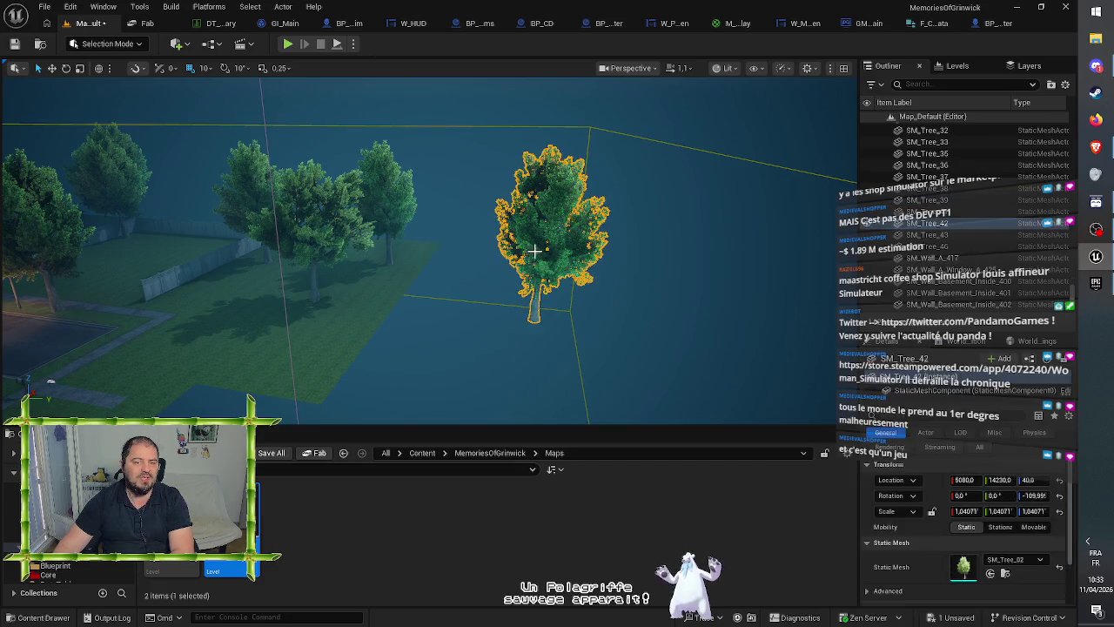
key(Delete)
click(403, 249)
key(Delete)
click(374, 246)
key(Delete)
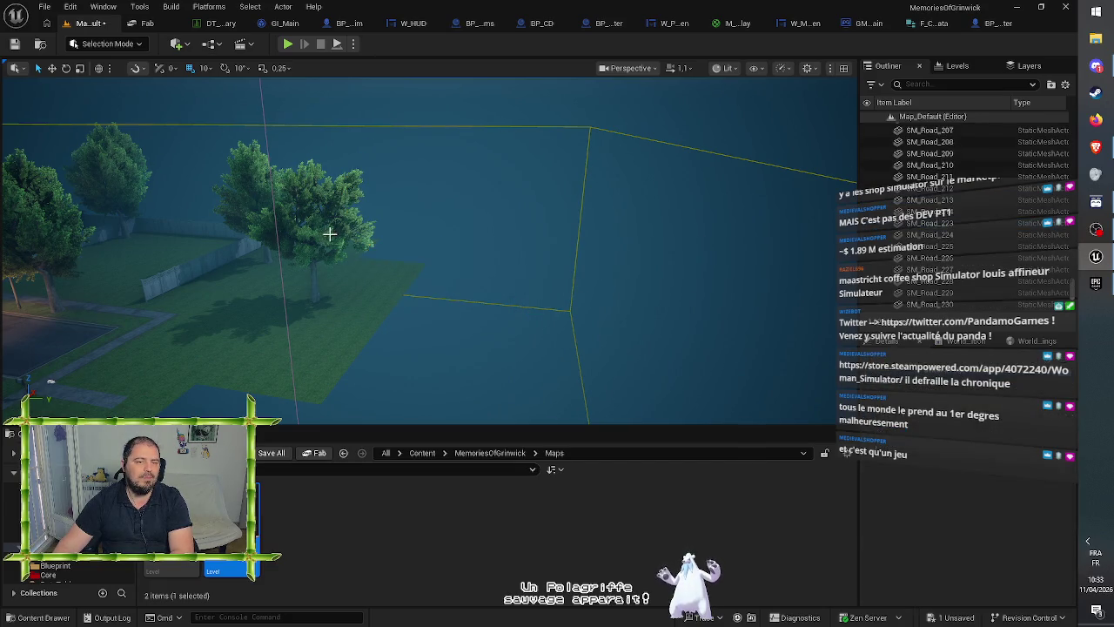
click(326, 234)
key(Delete)
click(384, 262)
key(Delete)
- Remove the scattered foliage and the remaining grass tiles on the lot
drag(384, 262, 311, 340)
click(380, 340)
key(Delete)
click(426, 311)
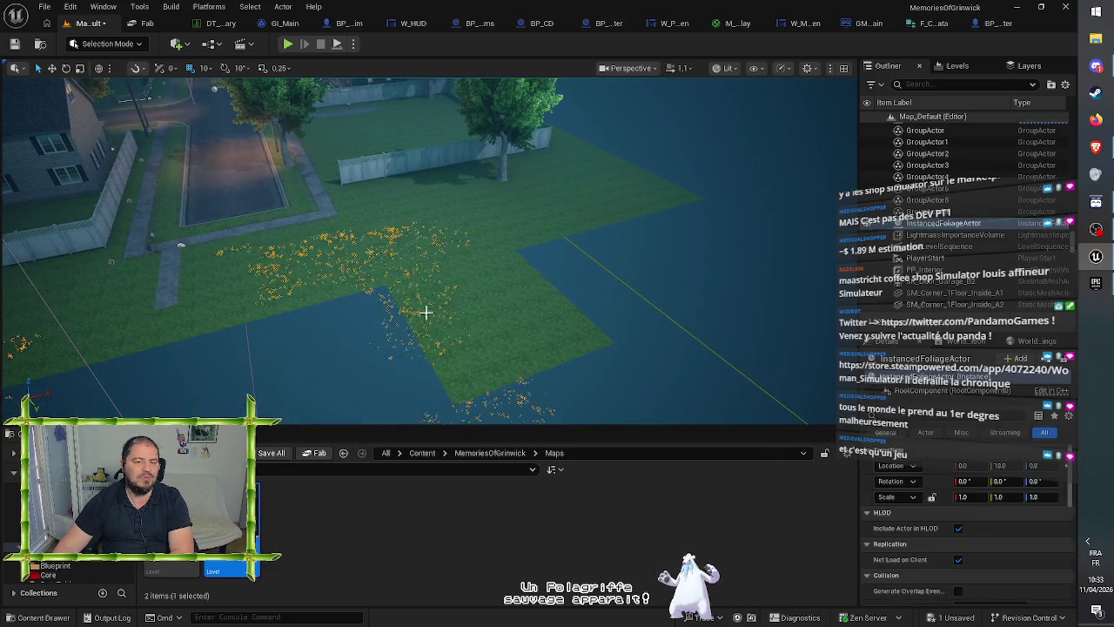
key(Delete)
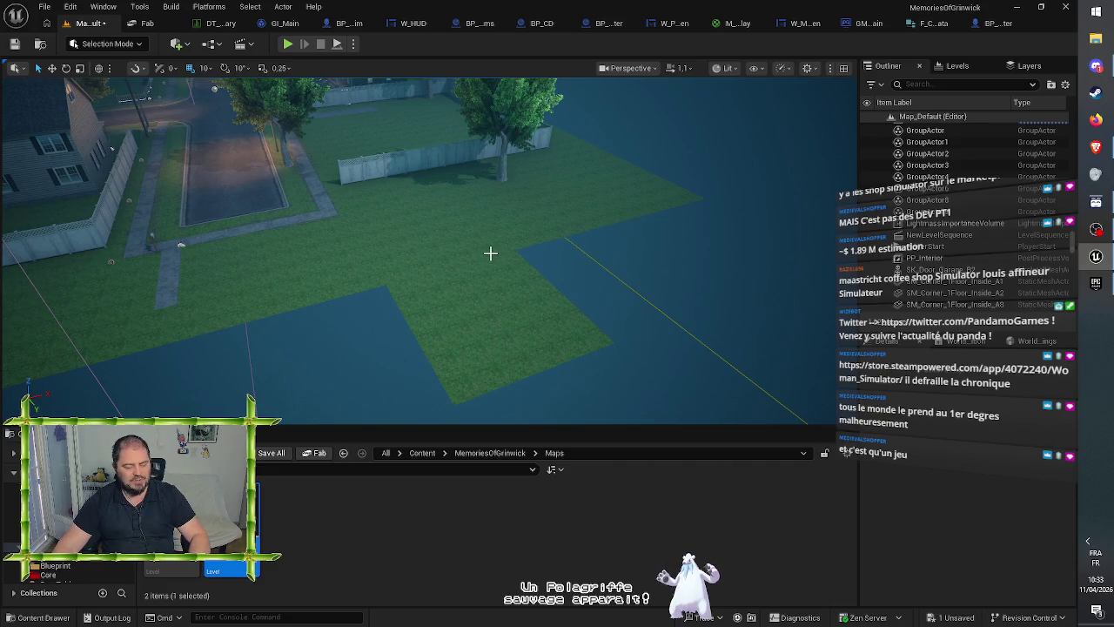
click(520, 285)
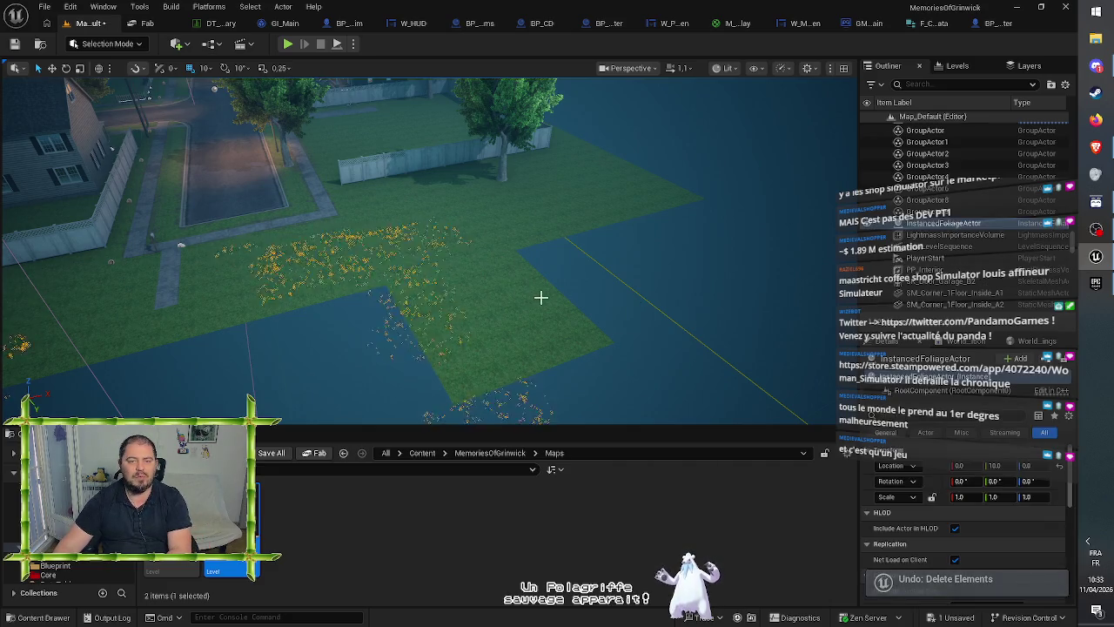
click(539, 298)
key(Delete)
click(589, 206)
key(Delete)
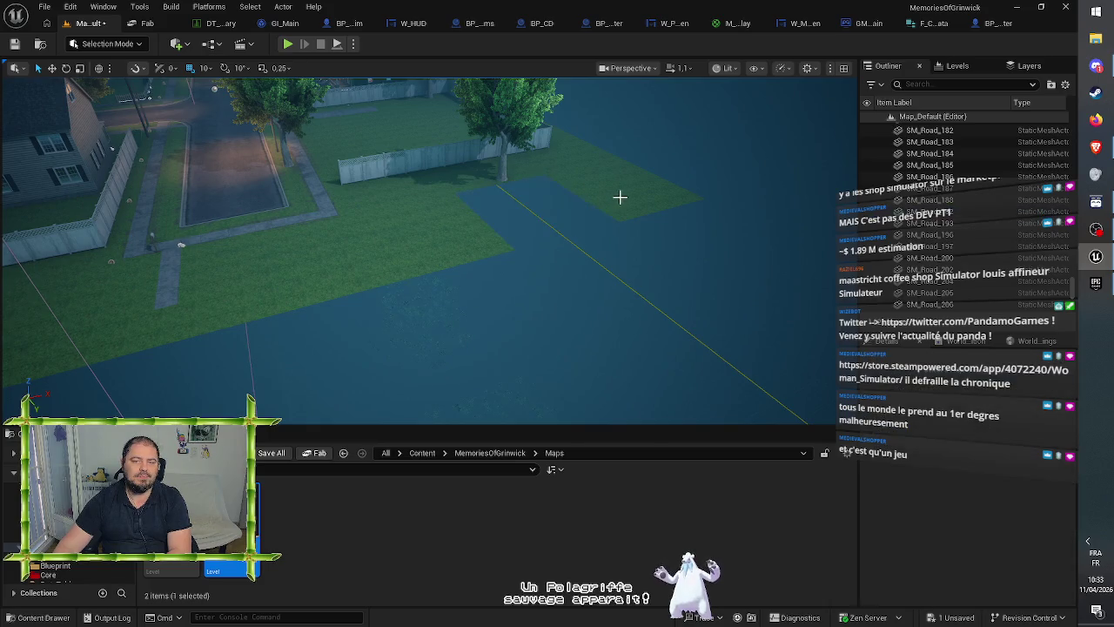
mouse_move(619, 197)
mouse_down()
mouse_move(609, 261)
mouse_move(618, 157)
mouse_up()
click(470, 228)
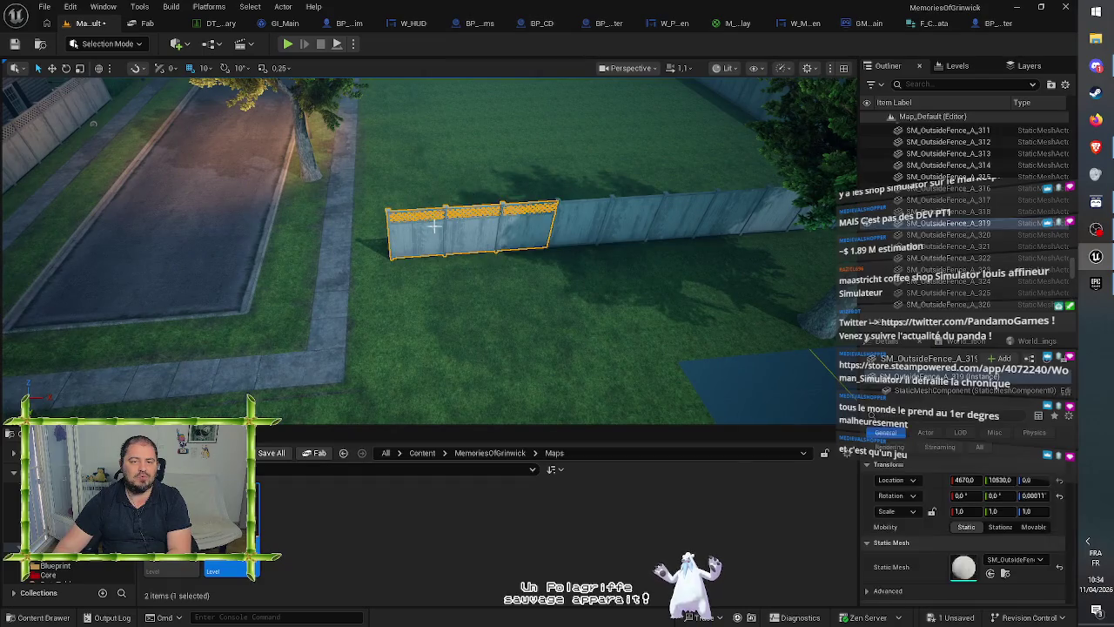
- Delete five fence segments around the lot, including the diagonal corner and back pieces
key(Delete)
click(653, 225)
key(Delete)
mouse_move(517, 308)
mouse_down()
mouse_move(475, 292)
mouse_move(517, 308)
mouse_up()
click(517, 308)
key(Delete)
click(300, 307)
key(Delete)
click(273, 311)
mouse_move(274, 311)
mouse_down()
mouse_move(393, 304)
mouse_move(331, 304)
mouse_move(352, 252)
mouse_move(536, 252)
mouse_move(391, 312)
mouse_up()
key(Delete)
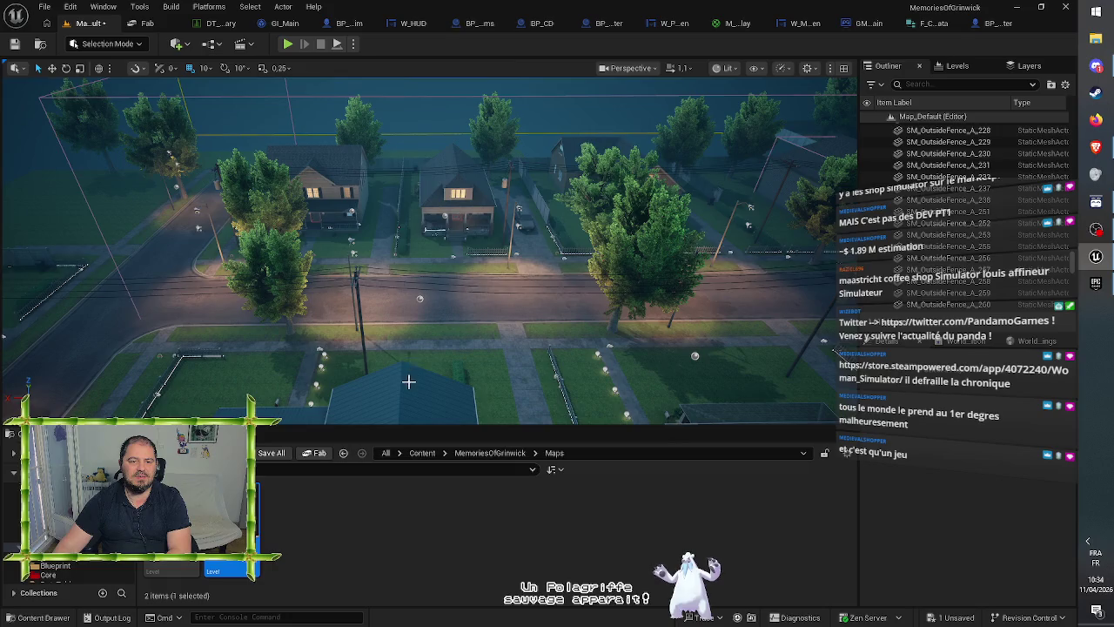
- Restore the side-yard fence segment deleted by mistake and save the map
mouse_move(405, 316)
mouse_down()
mouse_move(448, 292)
mouse_move(488, 293)
mouse_up()
drag(417, 228, 390, 233)
click(323, 252)
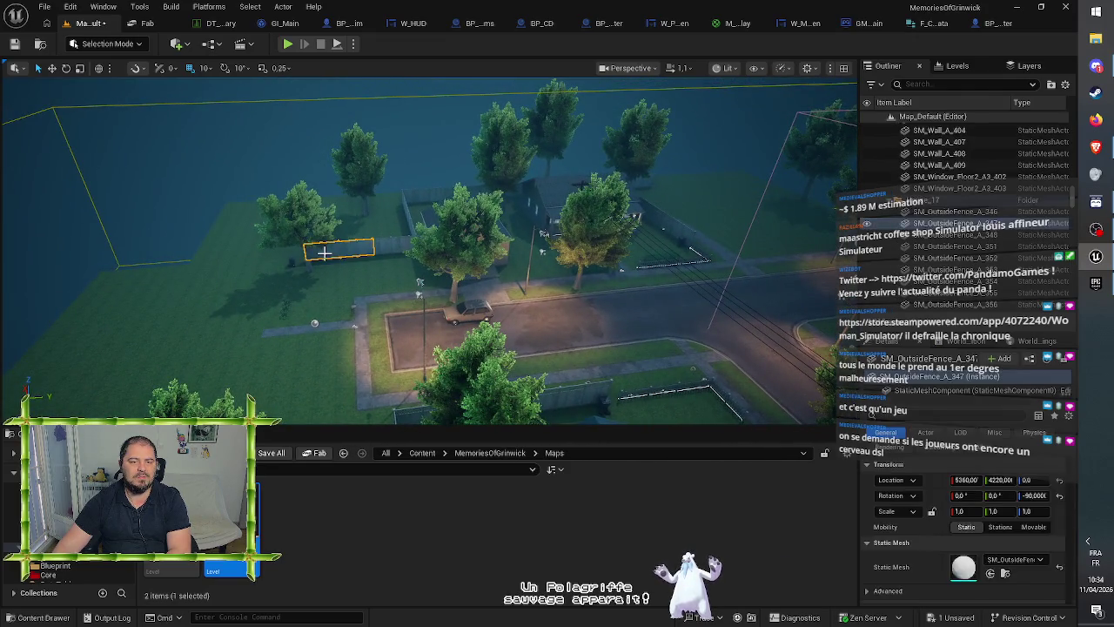
click(377, 249)
key(Escape)
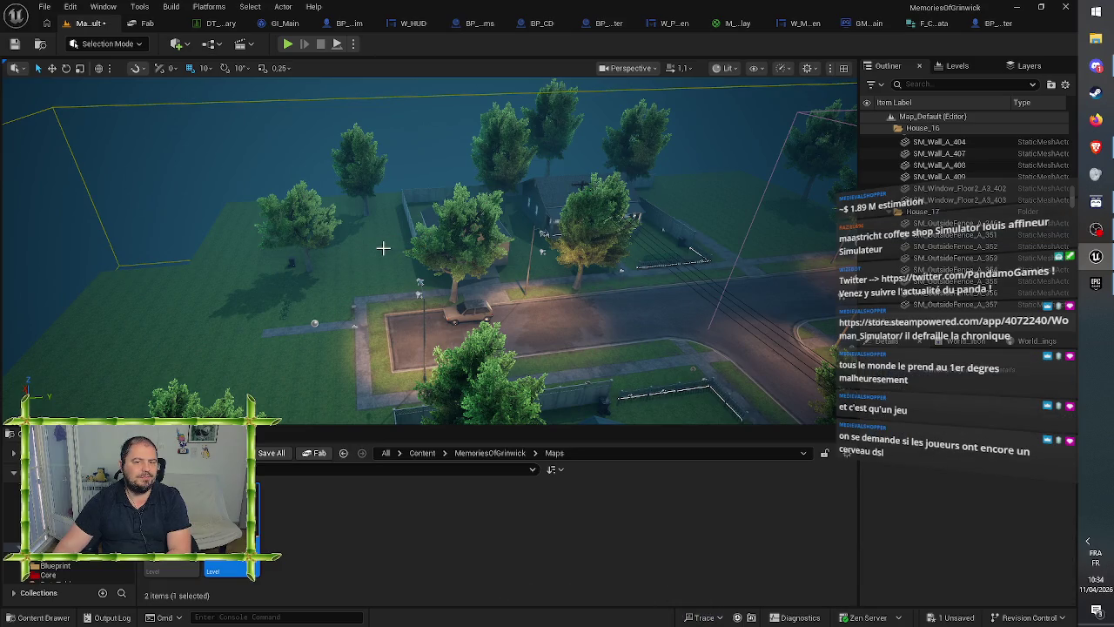
mouse_move(396, 250)
mouse_down()
mouse_move(375, 253)
mouse_move(390, 250)
mouse_up()
key(ctrl+z)
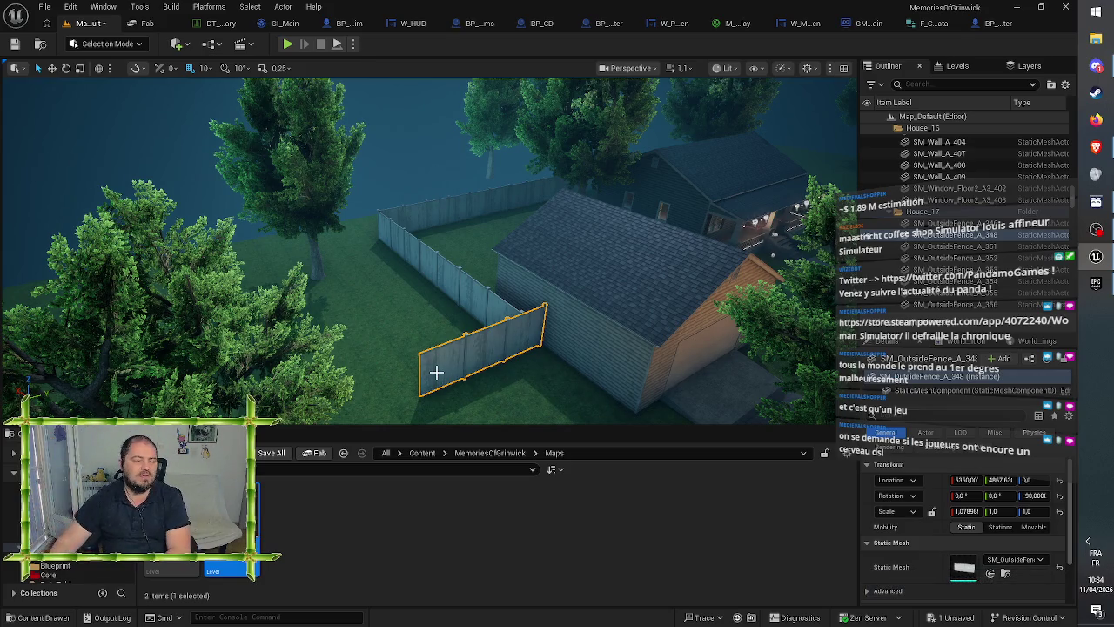
drag(510, 347, 480, 333)
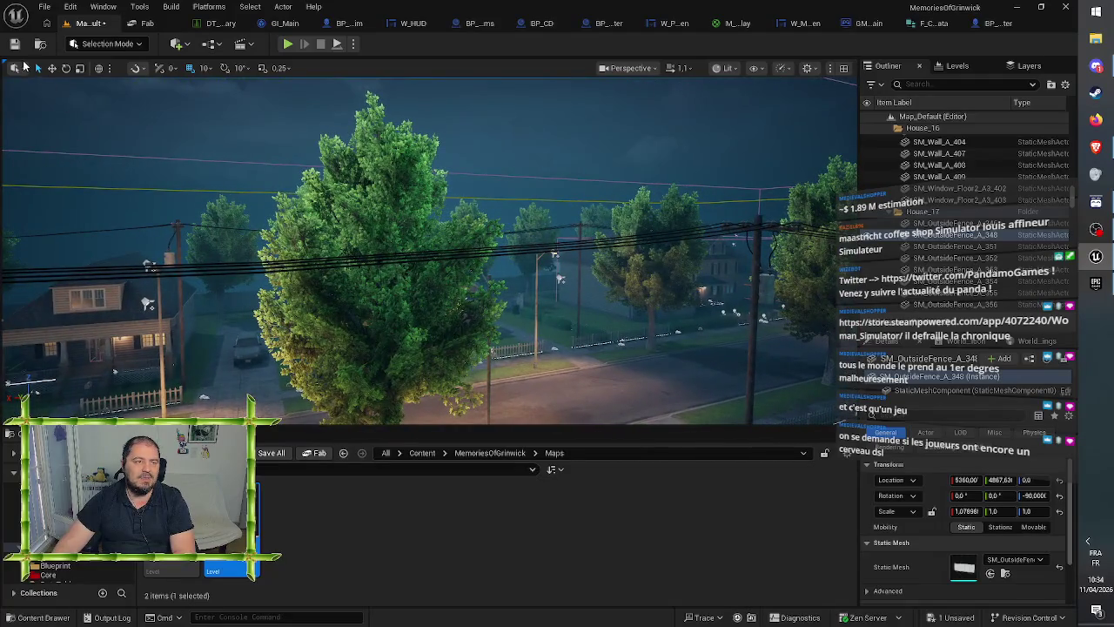
click(14, 44)
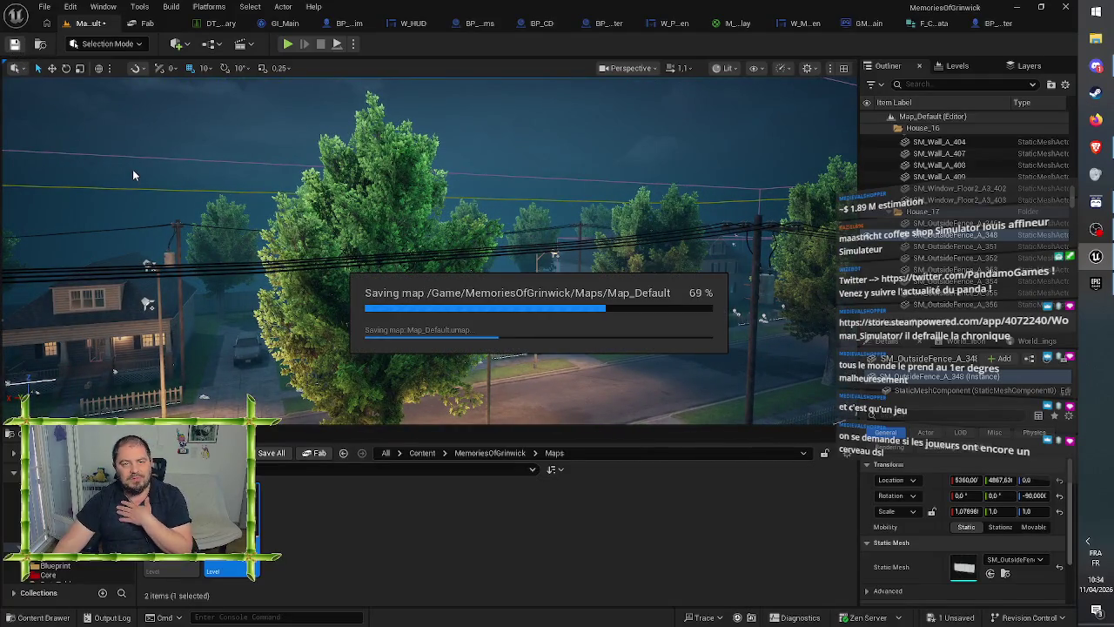
- Raise the camera for a neighbourhood overview while Map_Default finishes saving
mouse_move(376, 260)
mouse_down()
mouse_move(376, 318)
mouse_move(408, 318)
mouse_move(437, 352)
mouse_move(381, 268)
mouse_up()
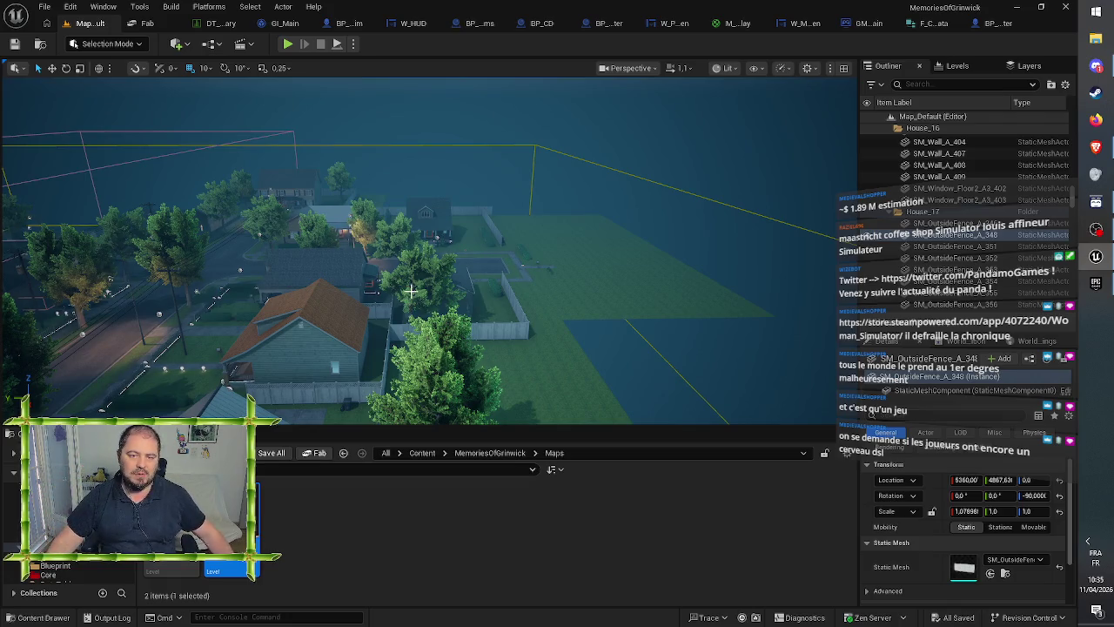
- Delete the first six leftover SM_Road path tiles on the cleared lot
click(662, 275)
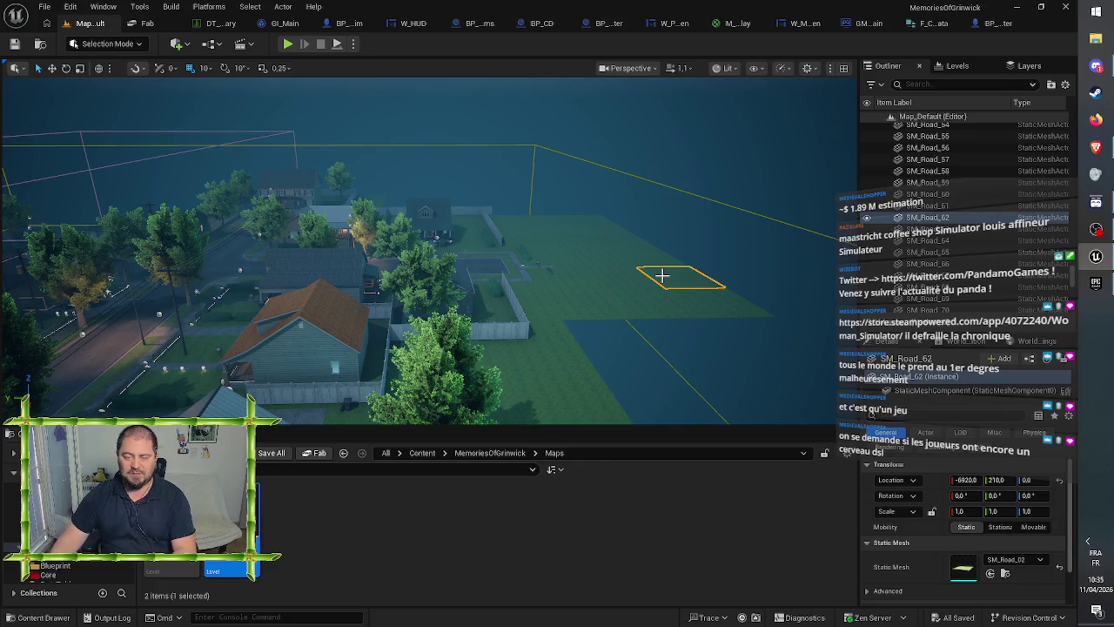
key(Delete)
key(Delete)
click(653, 252)
key(Delete)
click(642, 243)
key(Delete)
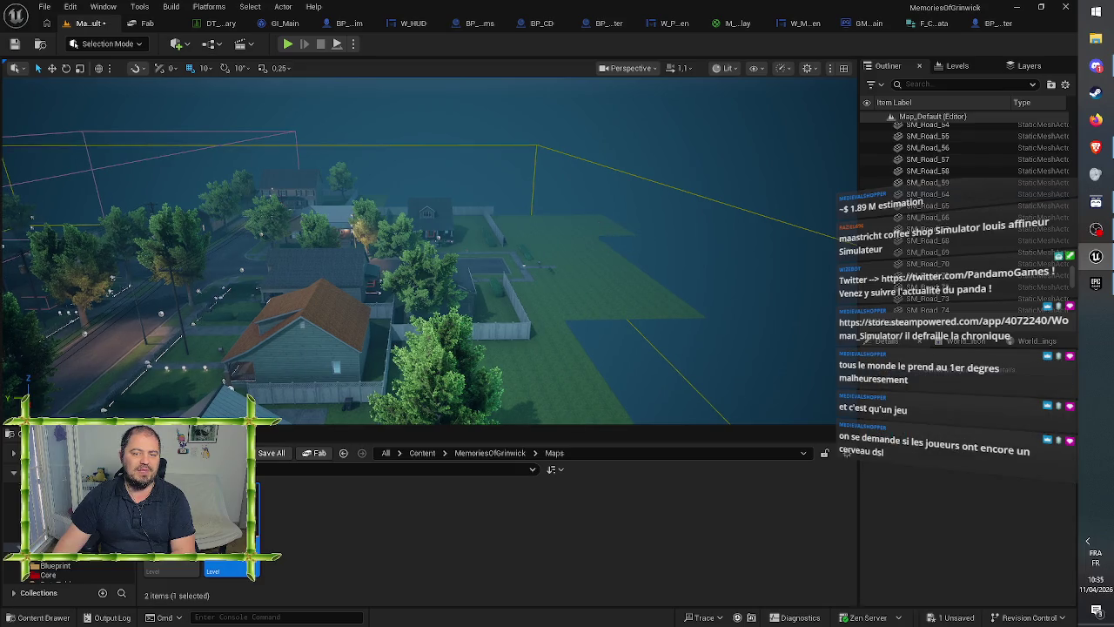
click(658, 315)
key(Delete)
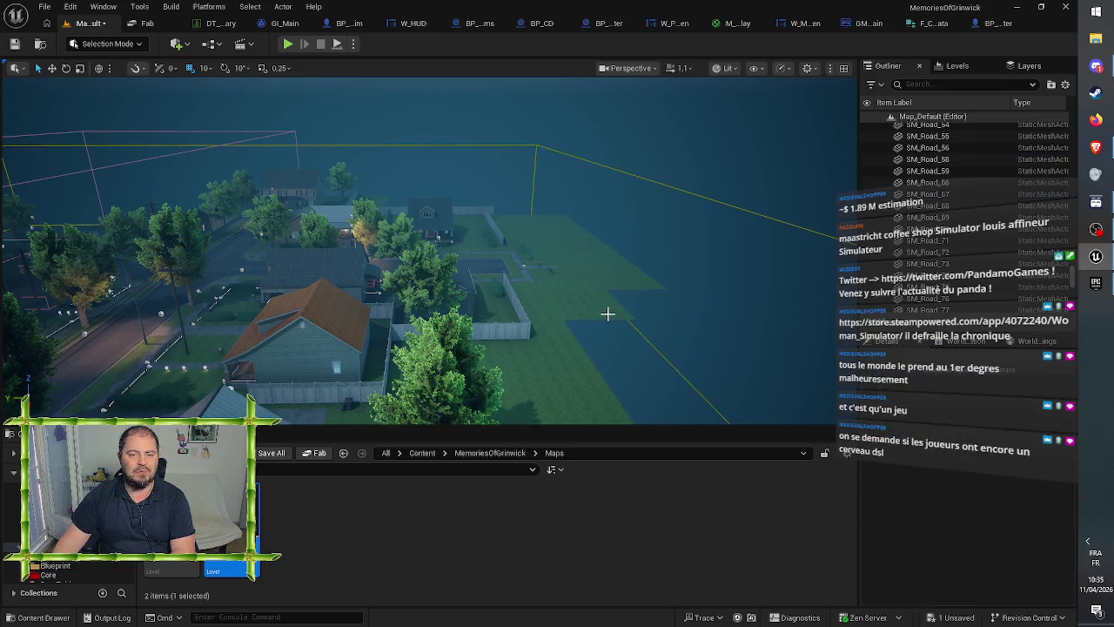
click(608, 314)
key(Delete)
click(607, 261)
- Delete the remaining path tiles on the lot, including SM_Road_55
key(Delete)
click(594, 254)
key(Delete)
click(510, 242)
key(Delete)
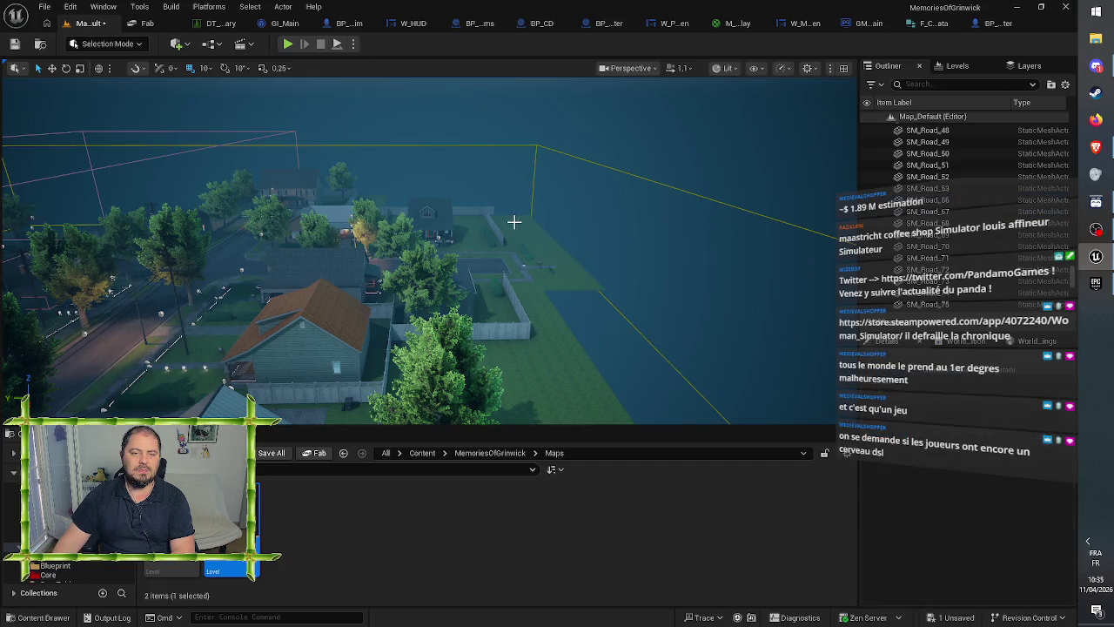
click(514, 222)
key(Delete)
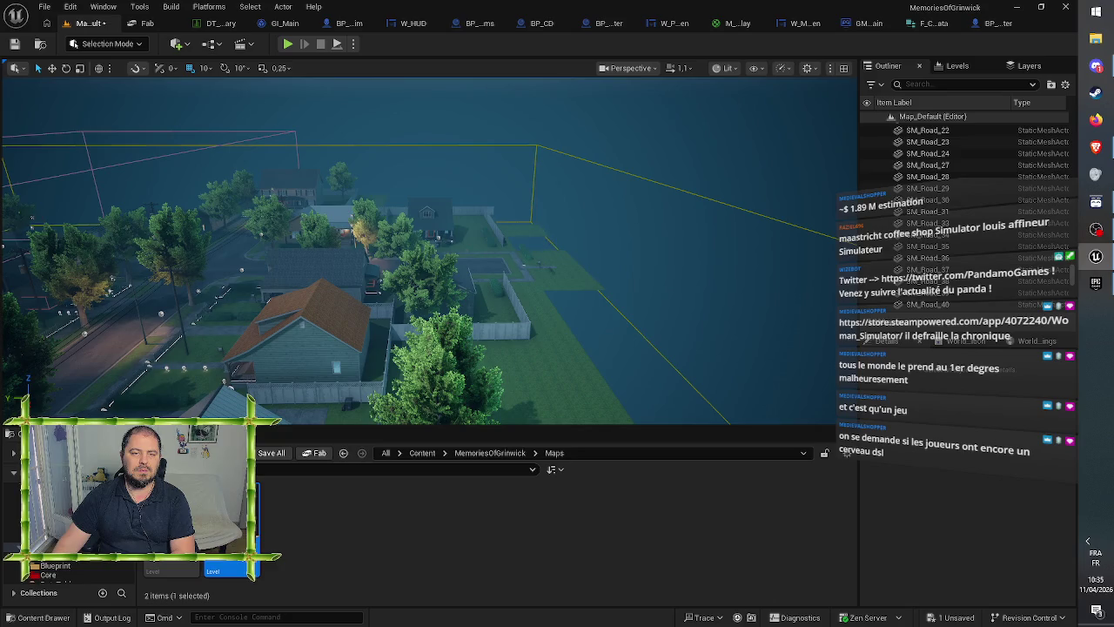
click(564, 261)
key(Delete)
click(577, 276)
key(Delete)
- Inspect the plants and hedges at the lot edge, deselect them, and save the map
mouse_move(426, 253)
mouse_down()
mouse_move(392, 253)
mouse_move(572, 278)
mouse_move(495, 322)
mouse_up()
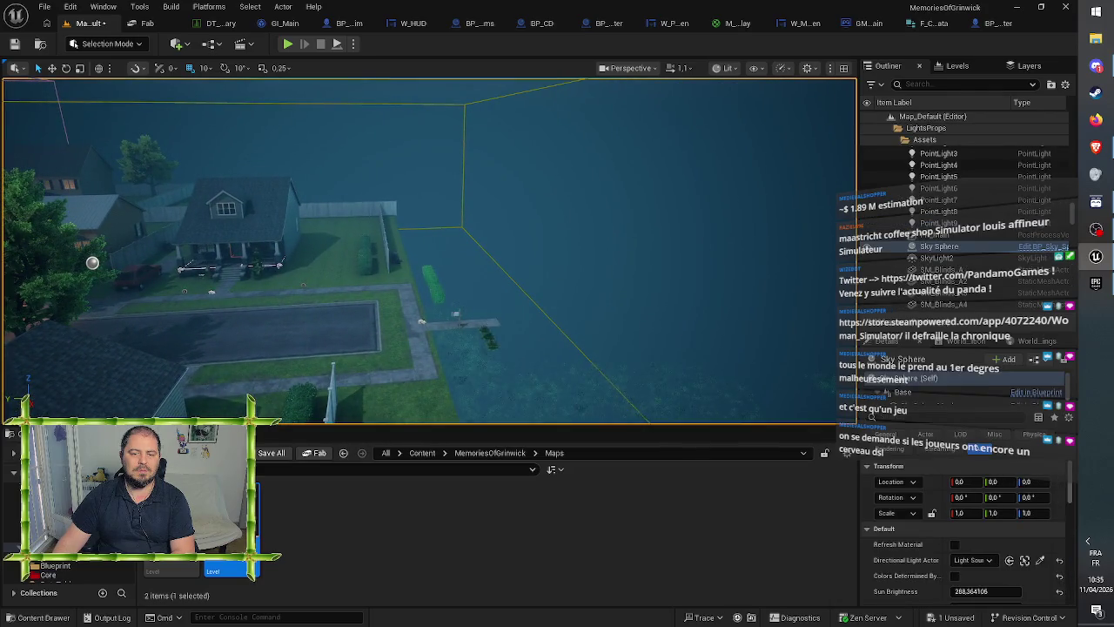
click(488, 337)
key(Escape)
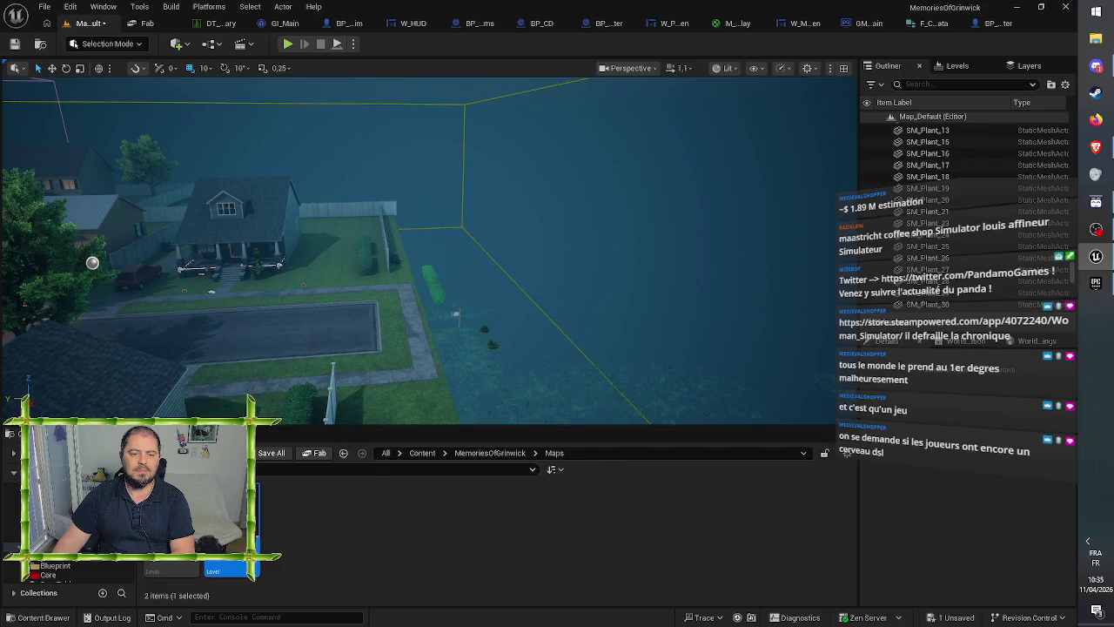
click(468, 307)
key(Escape)
click(440, 291)
key(Escape)
click(431, 277)
key(Escape)
mouse_move(485, 283)
mouse_down()
mouse_move(492, 253)
mouse_move(409, 270)
mouse_move(153, 104)
mouse_up()
click(492, 253)
key(Escape)
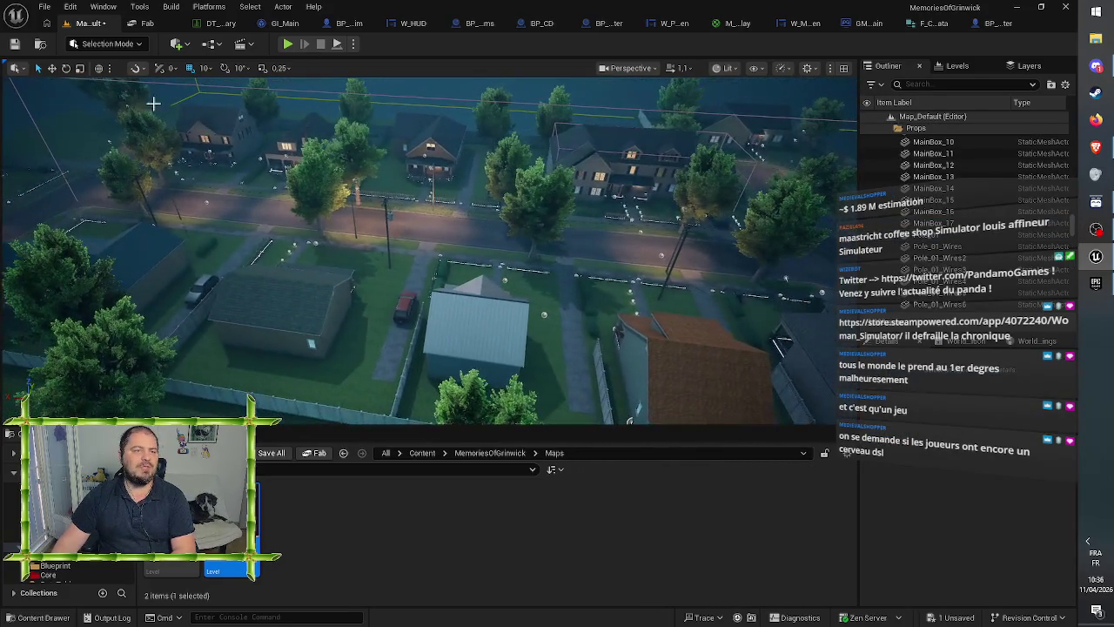
click(15, 44)
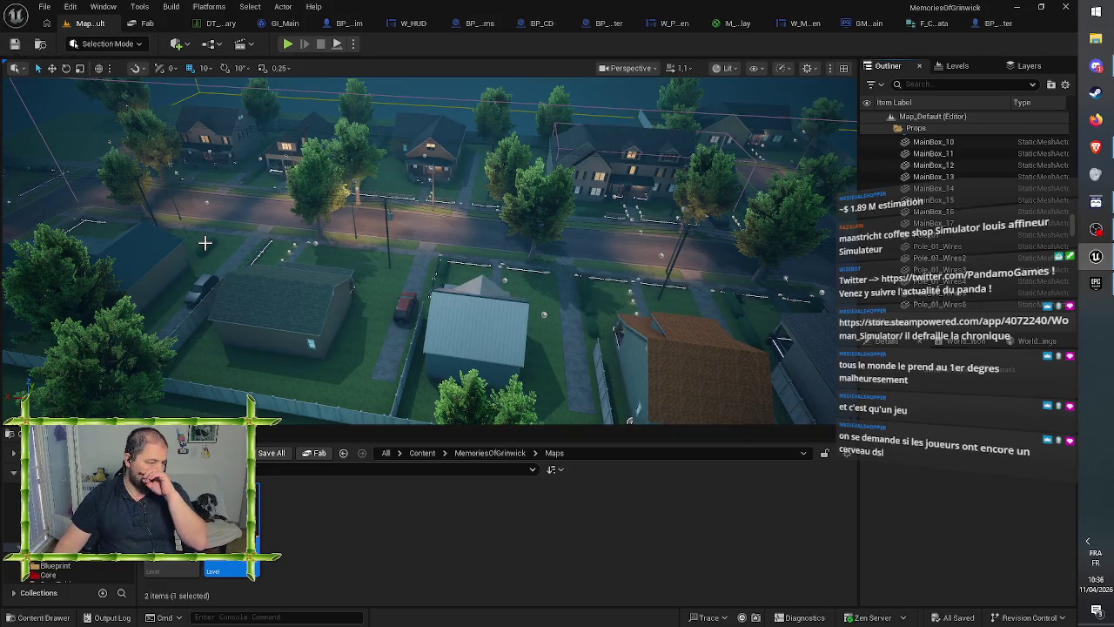
- Delete road tiles SM_Road_231, SM_Road_227 and two others along the next lot
mouse_move(427, 261)
mouse_down()
mouse_move(426, 296)
mouse_move(427, 226)
mouse_move(461, 226)
mouse_move(239, 268)
mouse_up()
click(244, 273)
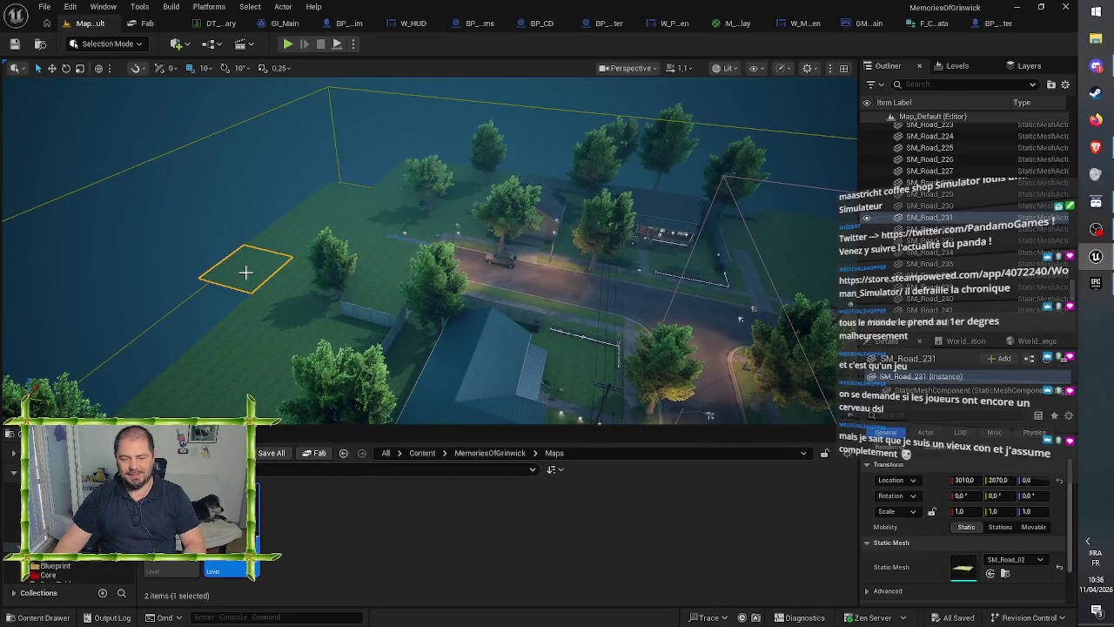
key(Delete)
click(278, 247)
key(Delete)
click(319, 217)
key(Delete)
key(Delete)
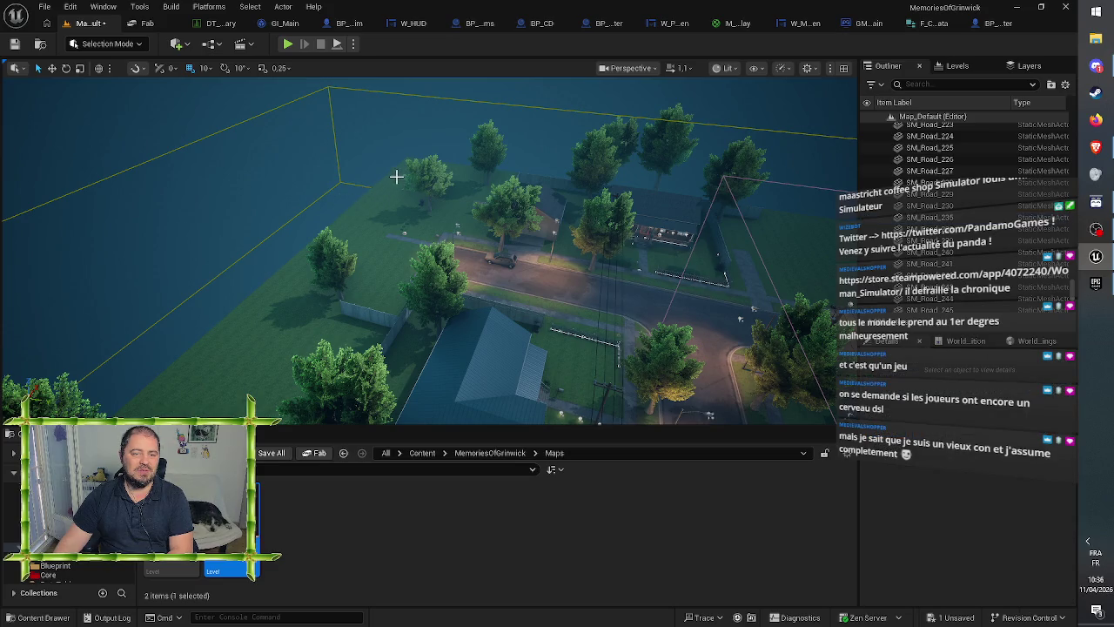
click(398, 174)
click(361, 215)
click(360, 217)
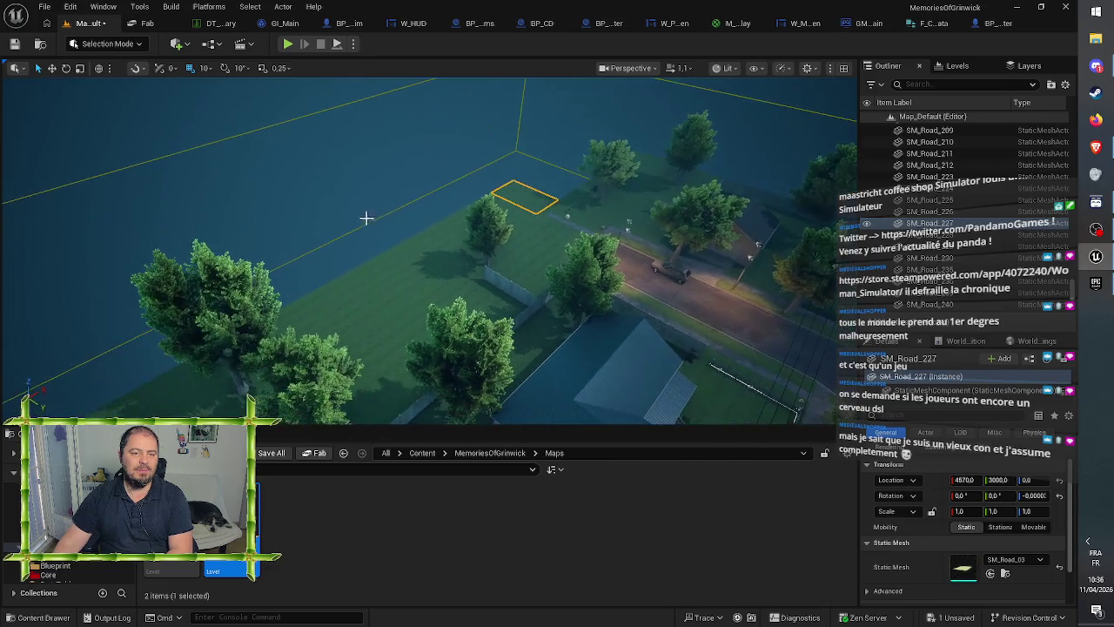
key(Delete)
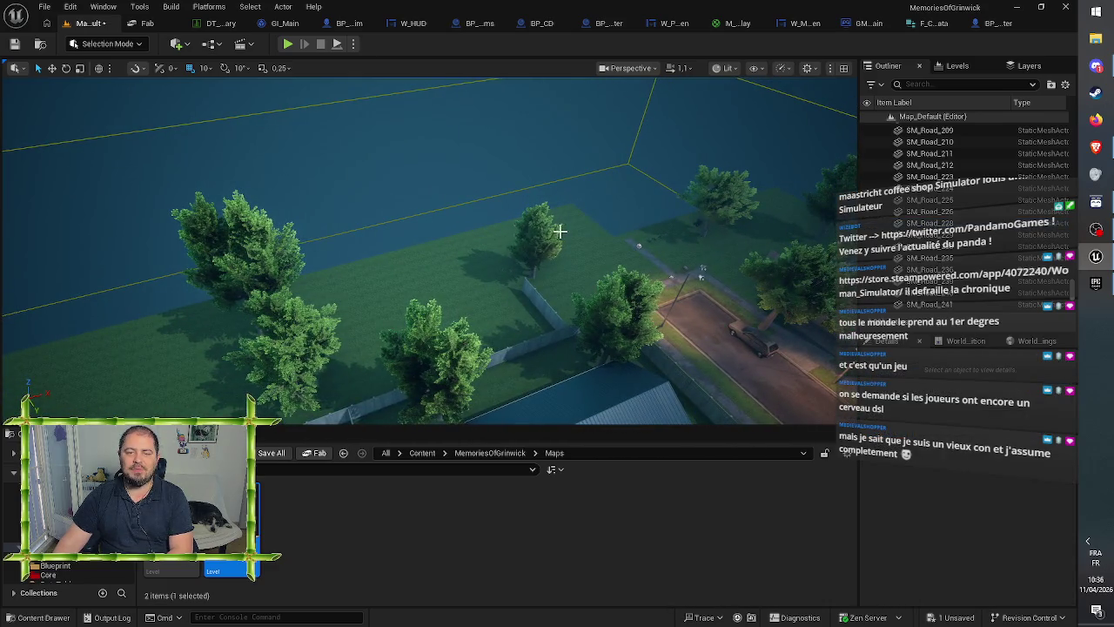
- Delete further edge road tiles, including SM_Road_183 and SM_Road_180, exposing bare ground
click(575, 226)
click(512, 237)
click(510, 236)
click(455, 251)
click(405, 263)
key(Delete)
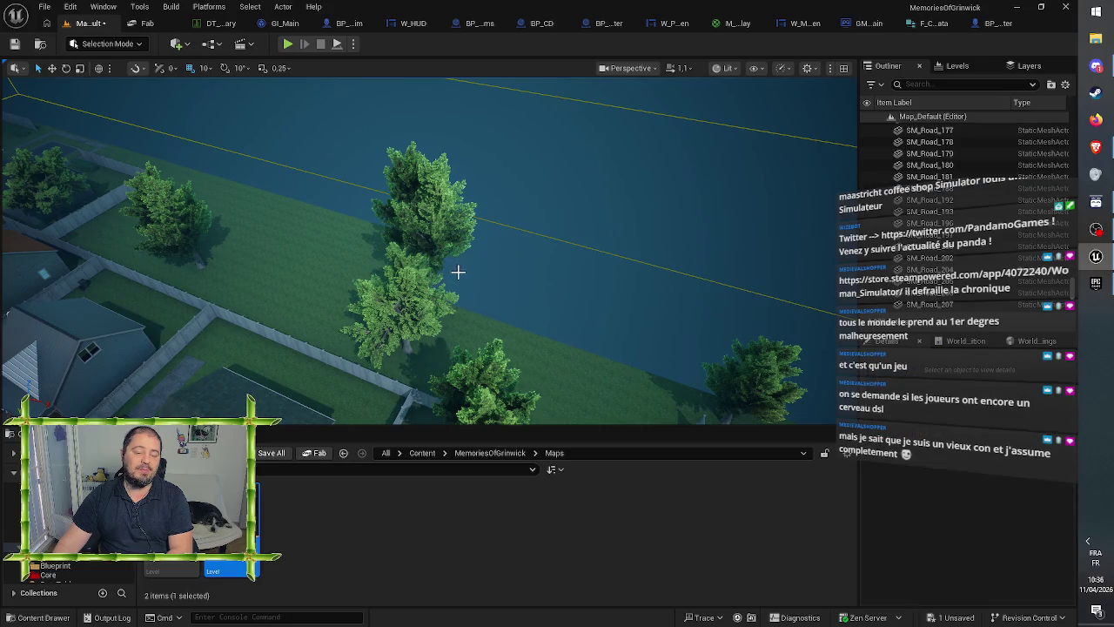
click(453, 245)
key(Delete)
click(428, 251)
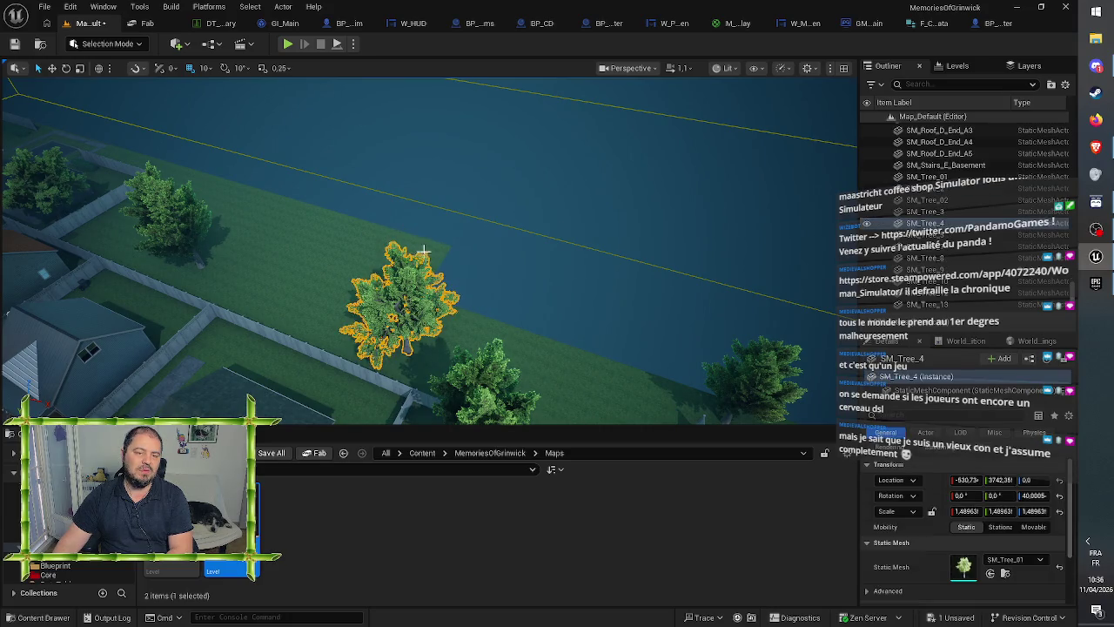
key(Delete)
click(271, 223)
key(Delete)
click(224, 194)
key(Delete)
key(Delete)
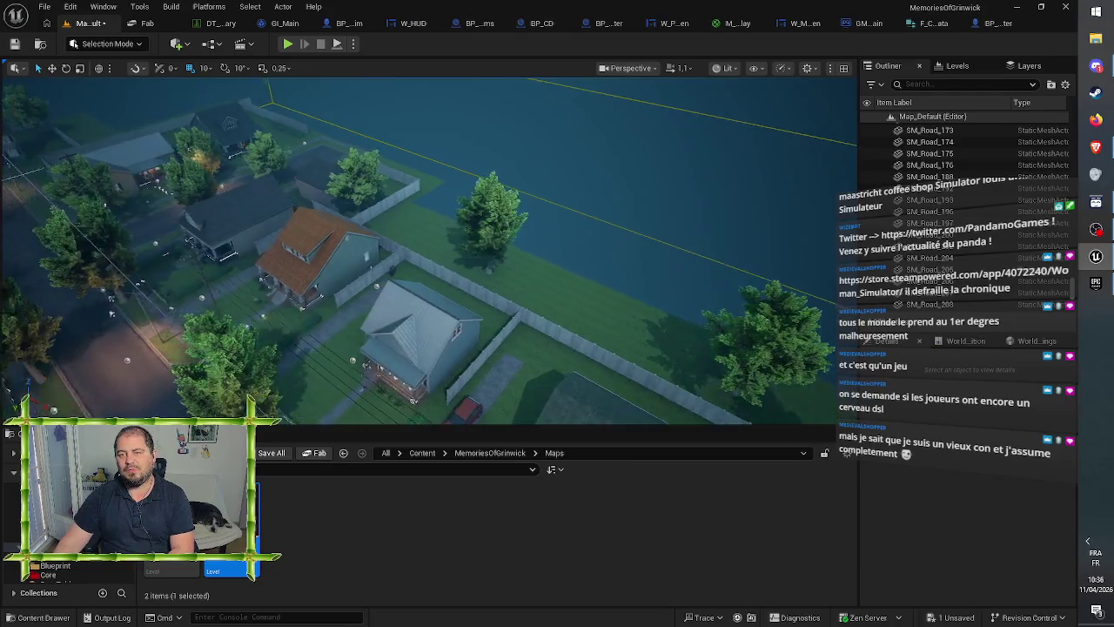
key(a)
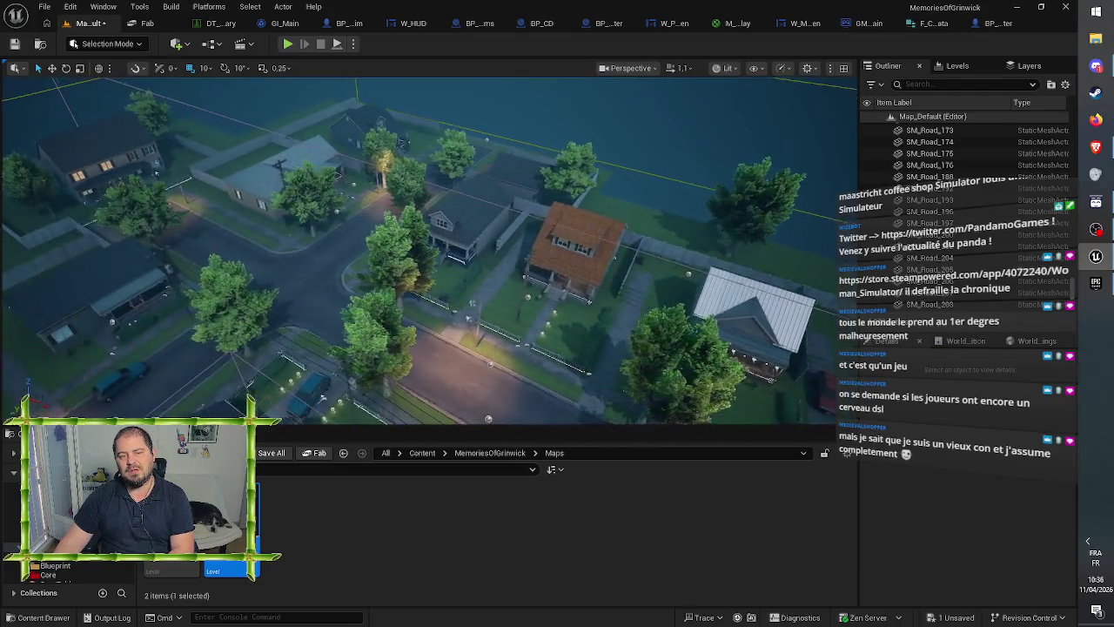
key(d)
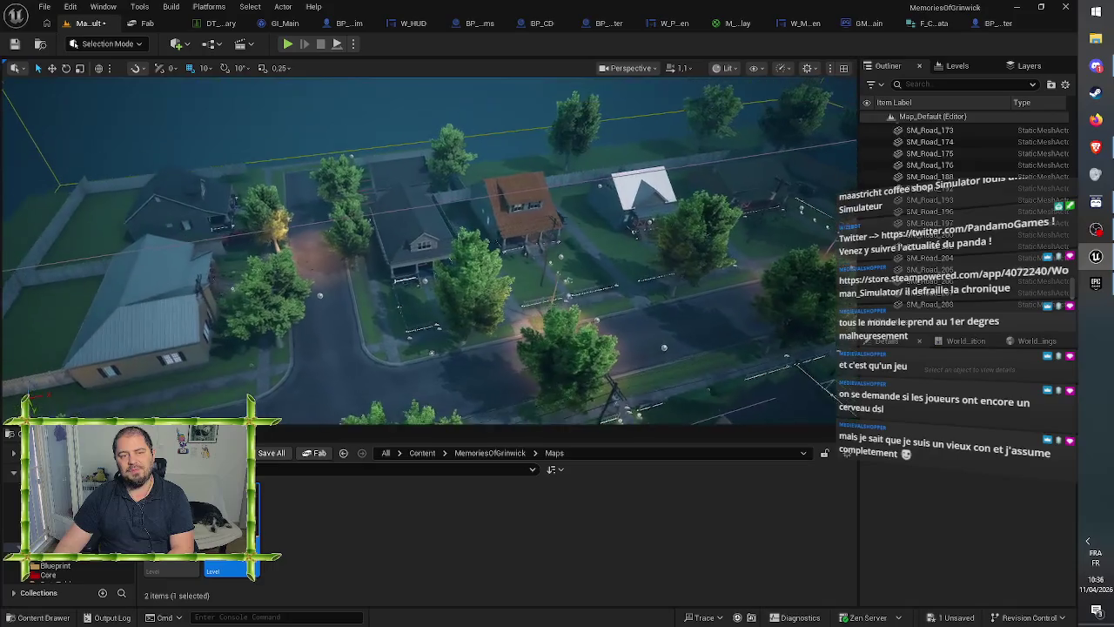
key(a)
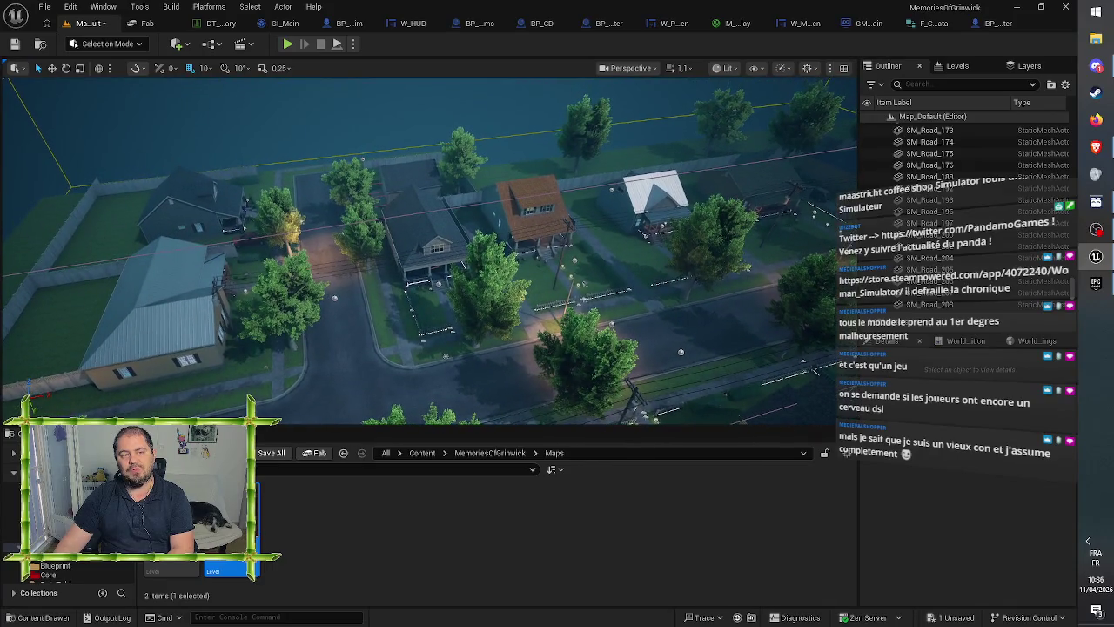